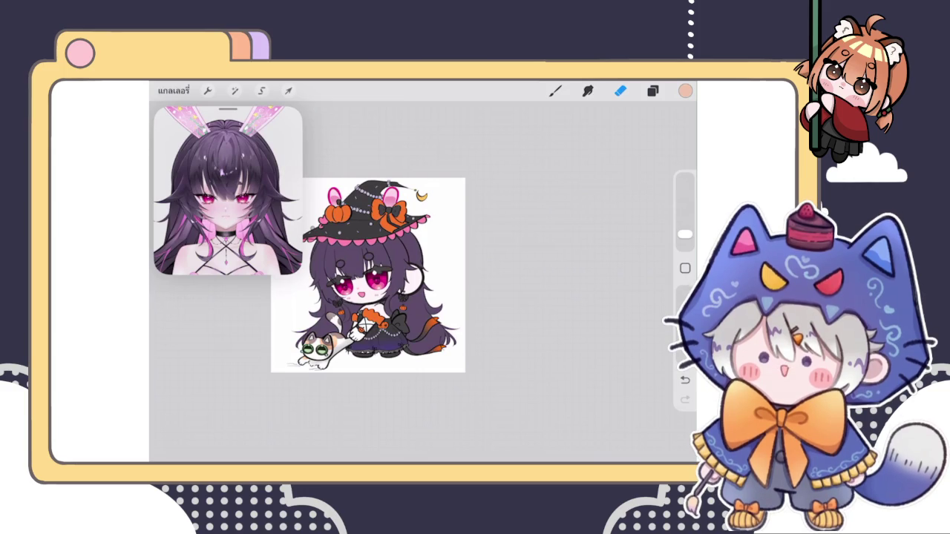
Step: Enlarge the witch drawing on screen and bring up the layer list
left_click_drag(465, 371, 593, 408)
left_click(652, 90)
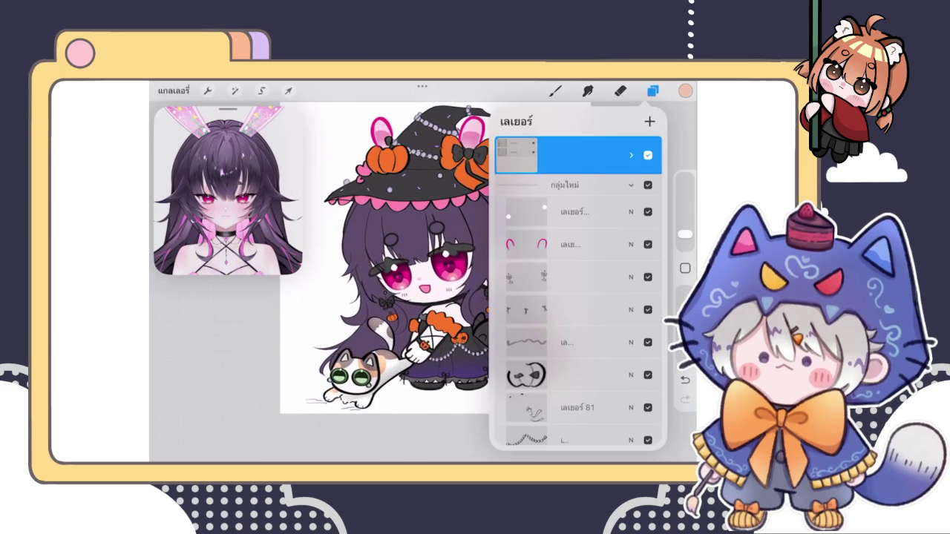
scroll(577, 297, "down", 10)
scroll(578, 297, "down", 2)
scroll(577, 296, "down", 2)
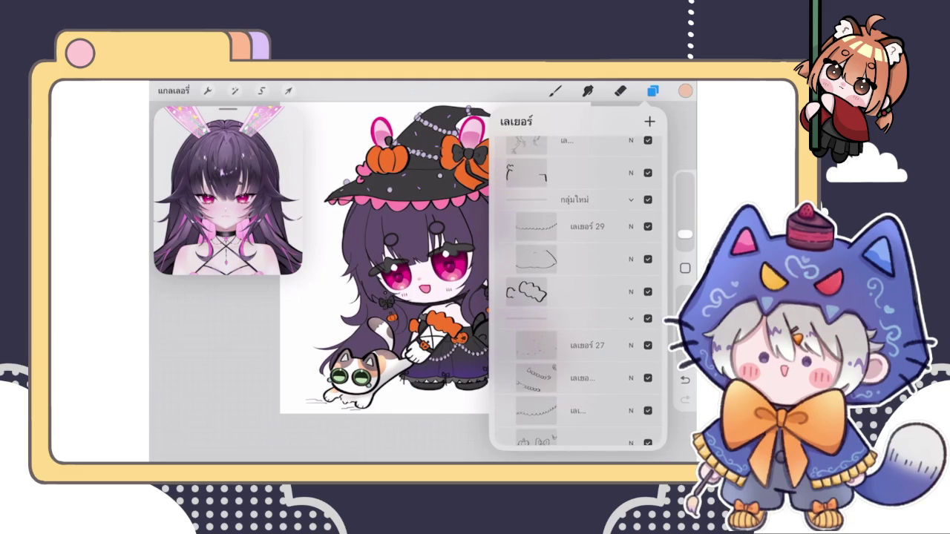
Step: Reposition the drawing to show the hat's moon, scroll down to Background colour, and toggle the pink brim trim layer off and on
left_click_drag(386, 260, 356, 290)
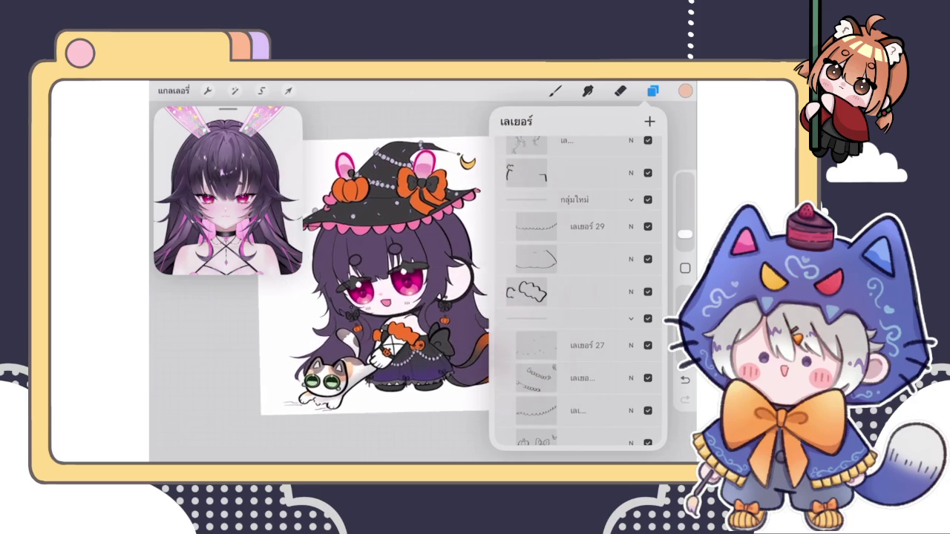
scroll(578, 297, "down", 3)
scroll(577, 297, "down", 5)
scroll(577, 297, "down", 5)
scroll(578, 297, "down", 3)
scroll(578, 297, "up", 5)
scroll(578, 297, "up", 3)
scroll(577, 297, "up", 2)
scroll(578, 297, "up", 2)
scroll(578, 297, "up", 2)
scroll(577, 296, "down", 5)
scroll(577, 297, "down", 3)
scroll(577, 296, "down", 3)
scroll(577, 297, "down", 2)
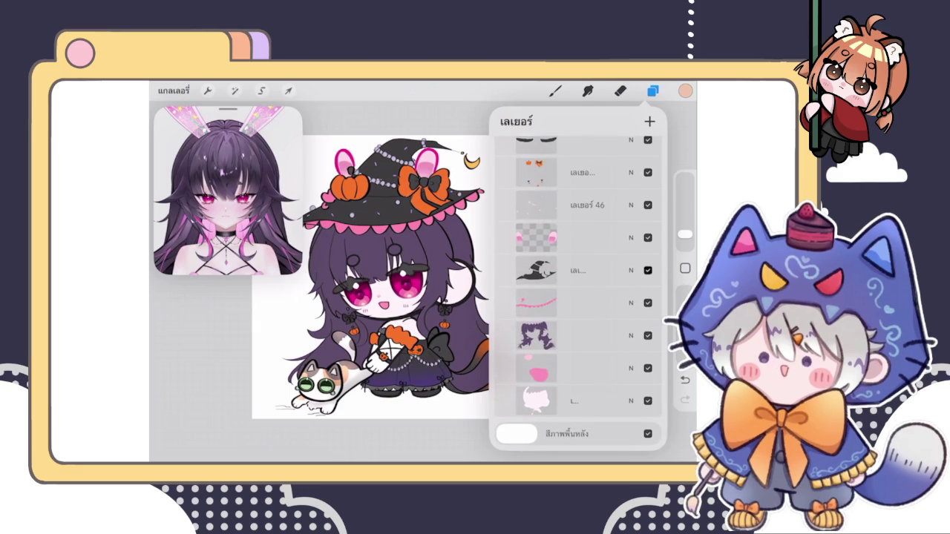
left_click(648, 302)
left_click(647, 302)
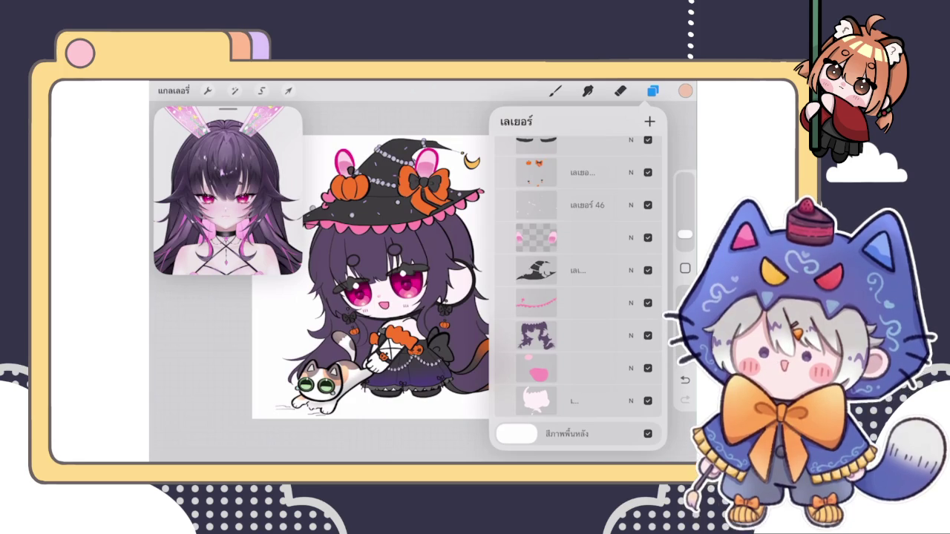
scroll(578, 290, "up", 5)
Step: Collapse the large expanded layer group
scroll(577, 290, "down", 2)
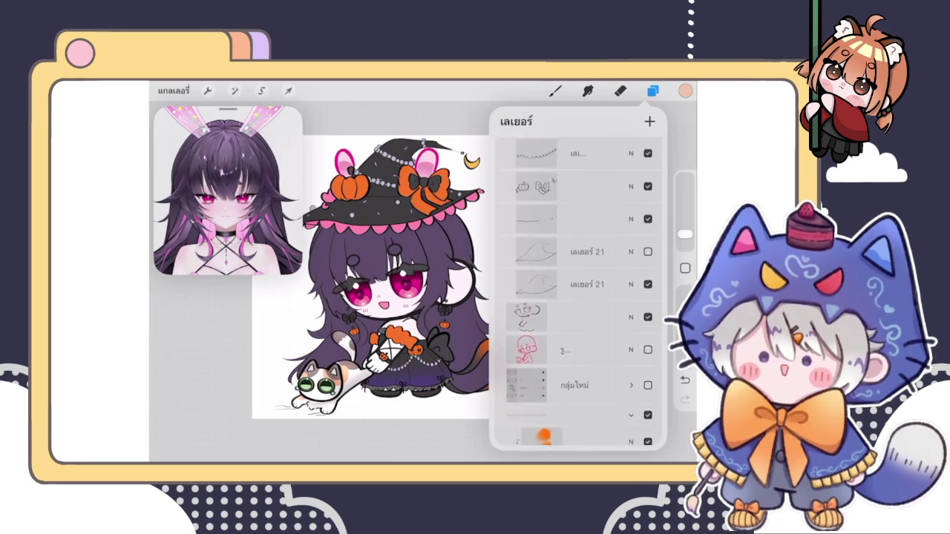
left_click(564, 282)
left_click(648, 290)
Step: Select the sketch layer, close the Background colour picker, and switch the sketch layer back on
left_click(579, 290)
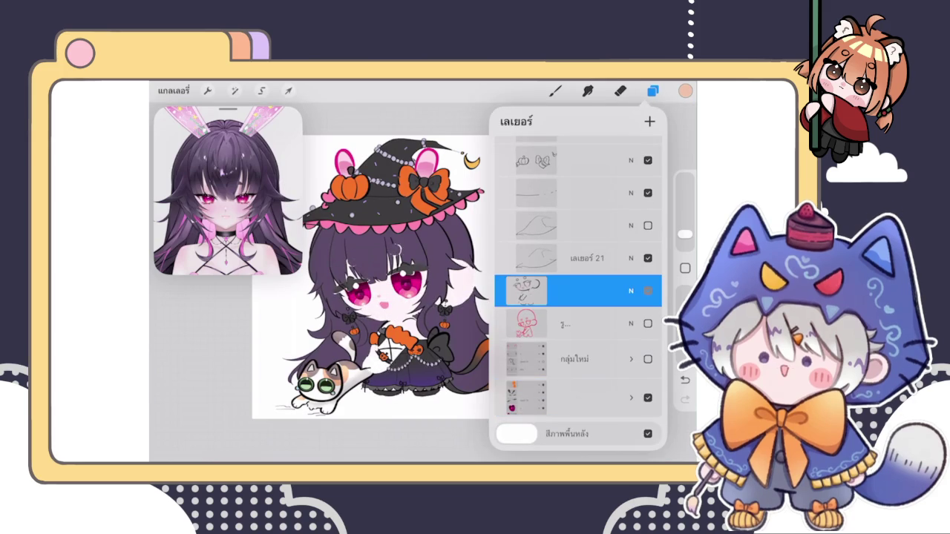
left_click(517, 433)
left_click(651, 123)
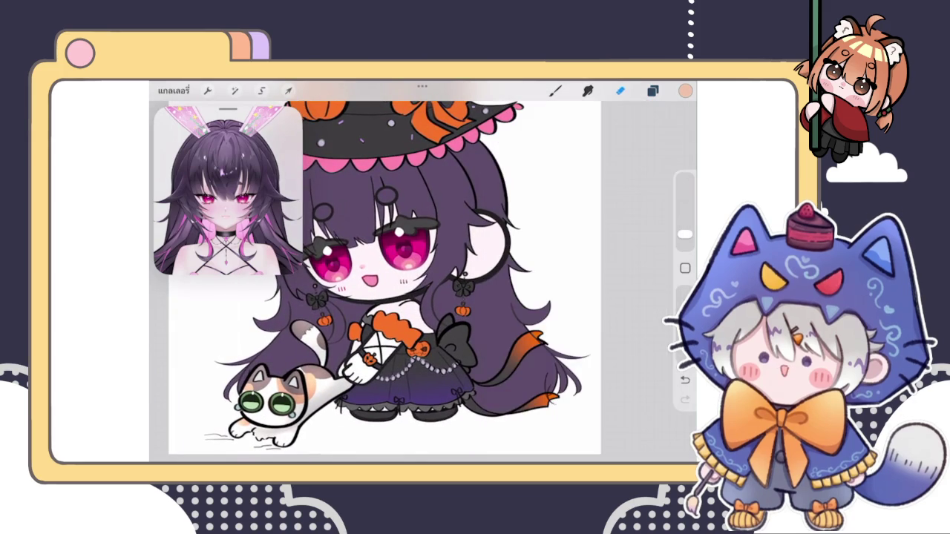
left_click(652, 90)
left_click(526, 290)
left_click(334, 334)
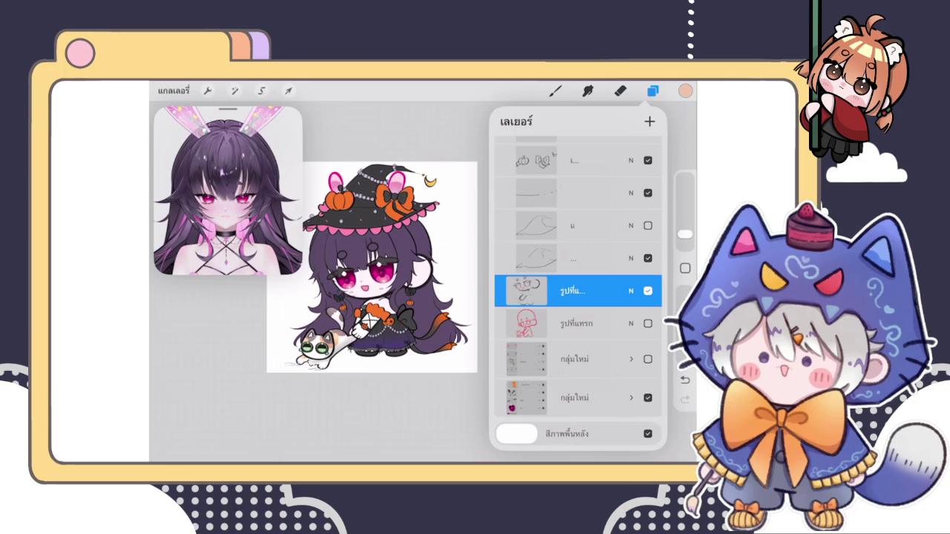
Step: Toggle the sketch layer's visibility on and off repeatedly to compare, leaving it hidden
left_click(648, 291)
left_click(648, 291)
left_click(648, 291)
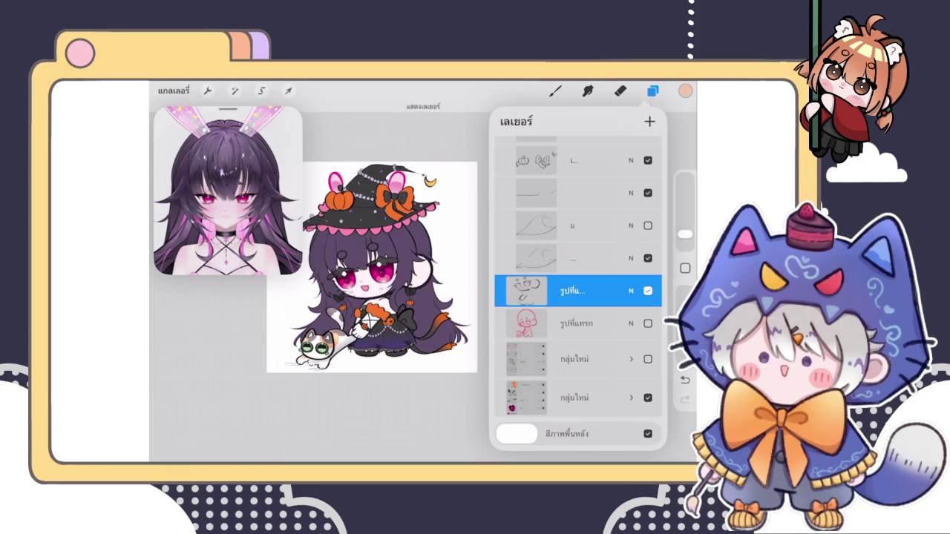
left_click(648, 291)
left_click(648, 291)
left_click(647, 291)
left_click(648, 291)
Step: Select the layer เลเยอร์ 81 higher in the stack and make it visible
scroll(378, 267, "up", 3)
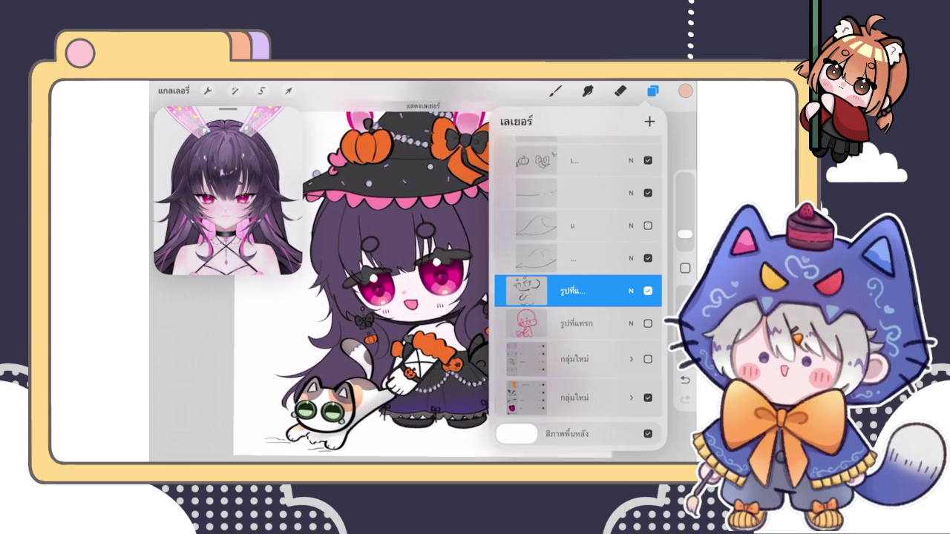
scroll(577, 289, "up", 3)
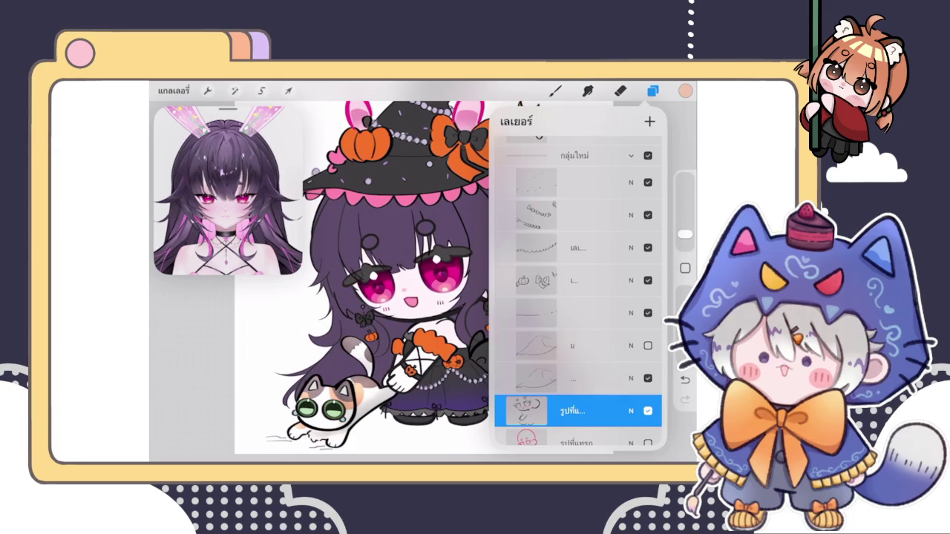
scroll(577, 290, "up", 3)
scroll(577, 290, "up", 2)
scroll(577, 289, "up", 2)
scroll(578, 290, "up", 2)
scroll(577, 290, "up", 2)
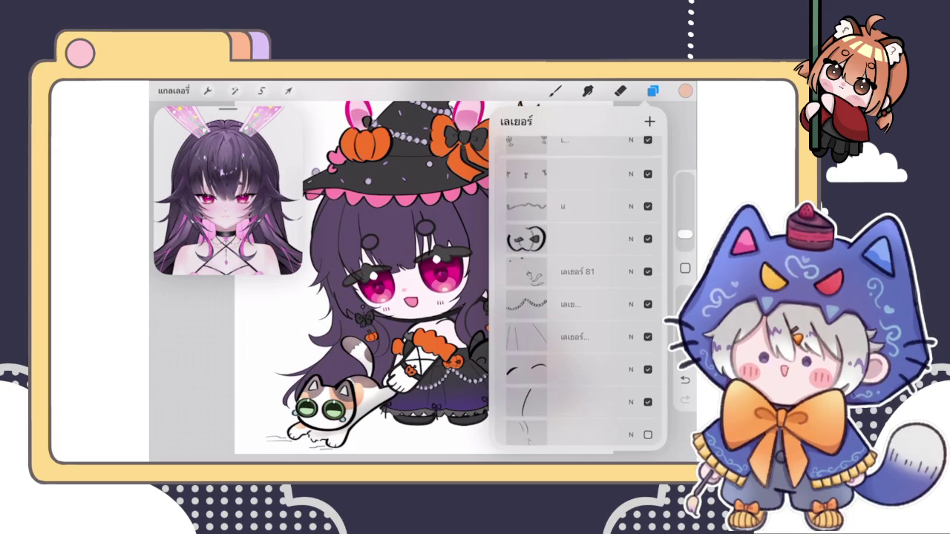
left_click(577, 269)
left_click(647, 269)
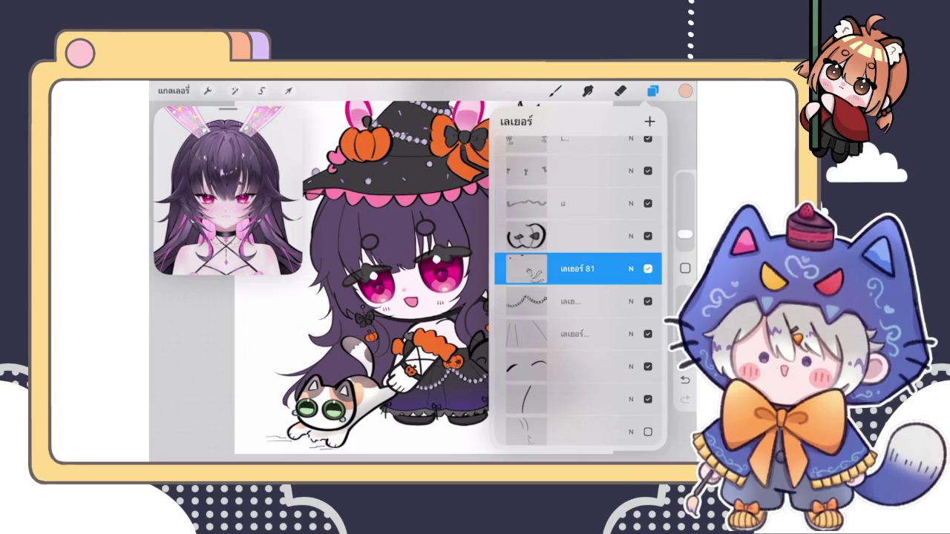
scroll(398, 255, "up", 2)
scroll(398, 255, "up", 3)
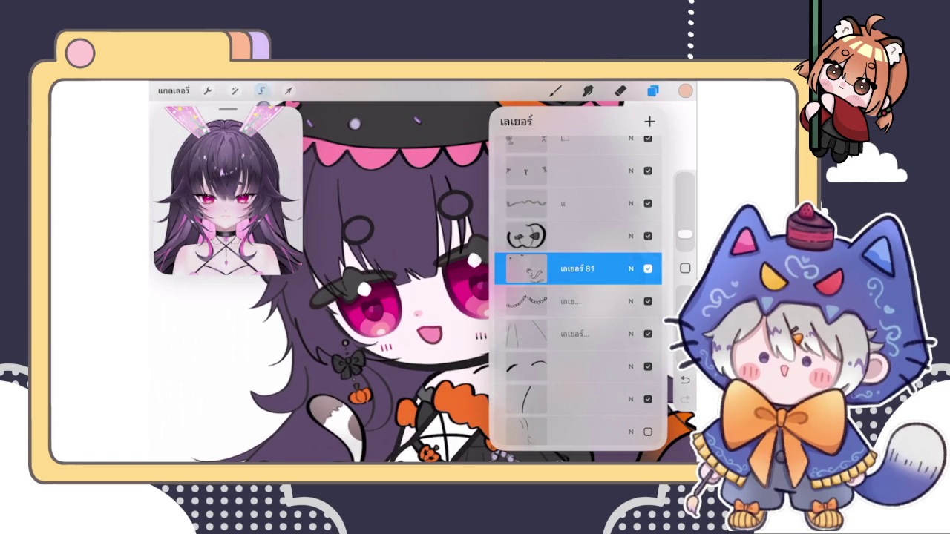
Step: Switch between the Selection and Eraser tools while picking neighbouring layers in the list
left_click(261, 91)
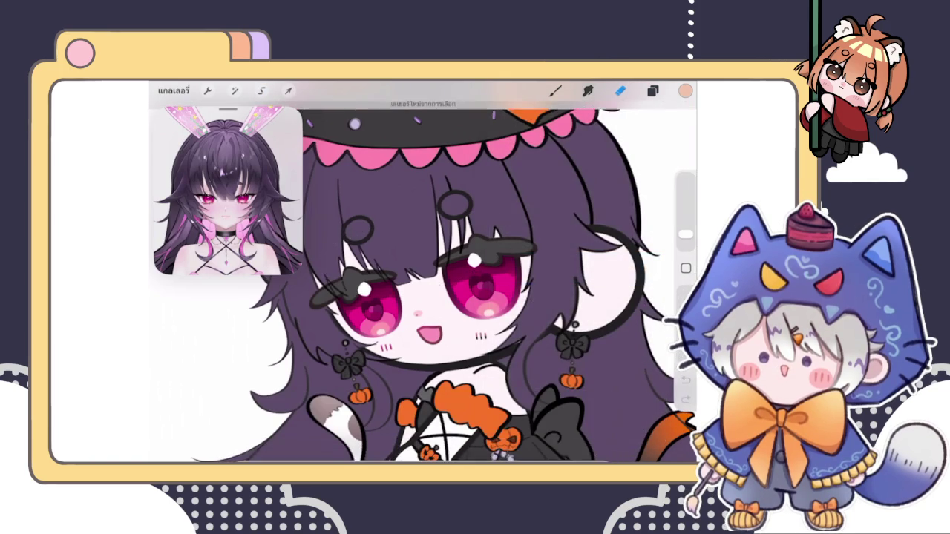
left_click(652, 91)
left_click(577, 323)
left_click(621, 91)
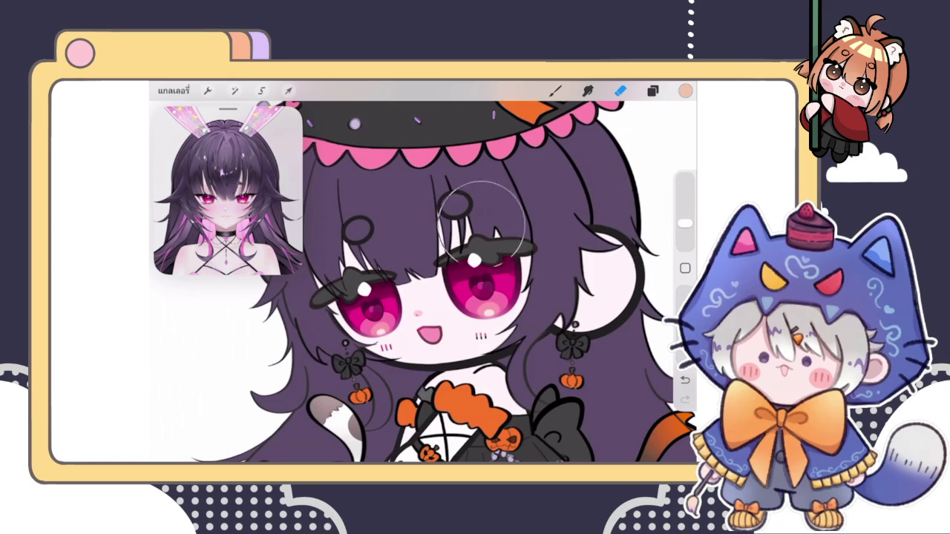
left_click(653, 91)
left_click(578, 257)
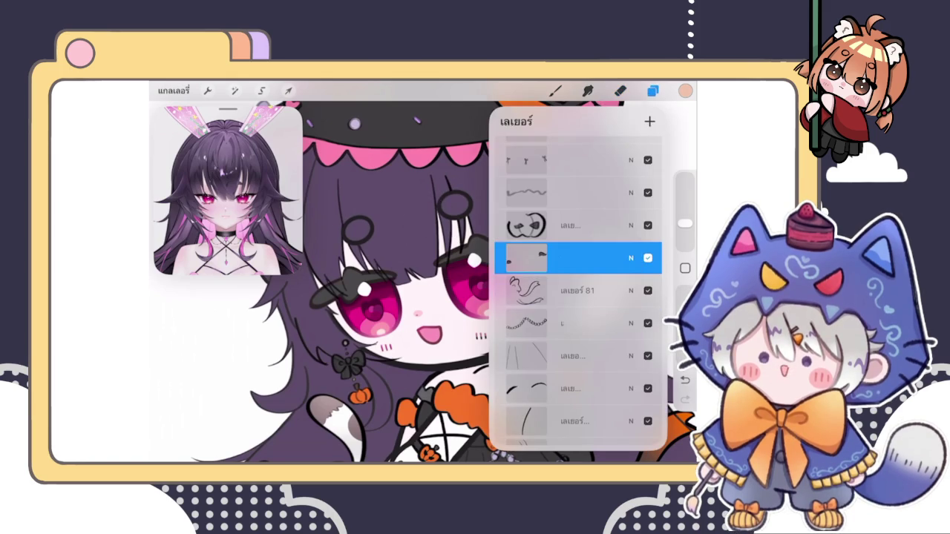
Step: Drag the small detail layer down to sit just above the sketch layers
mouse_move(577, 257)
left_mouse_down()
mouse_move(584, 441)
mouse_move(586, 421)
mouse_move(592, 436)
left_mouse_up()
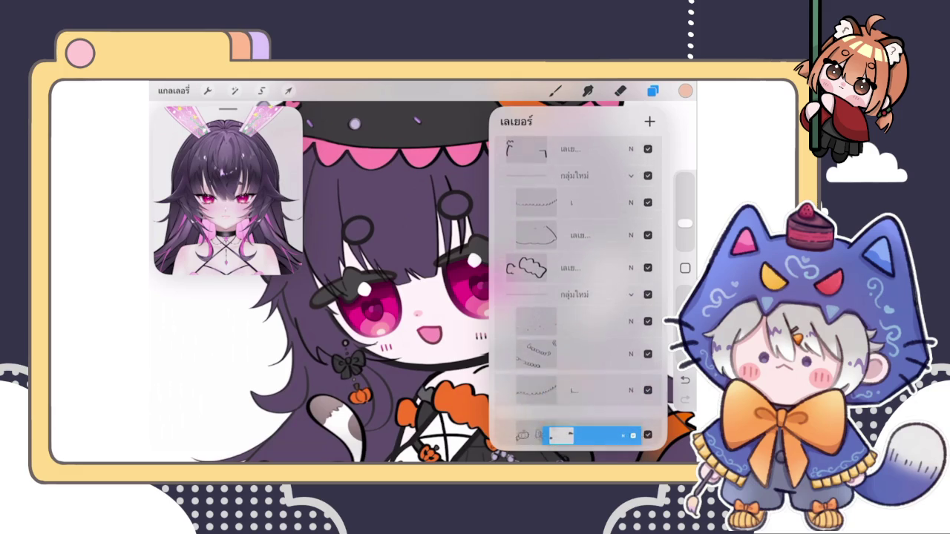
left_click_drag(591, 436, 590, 277)
scroll(386, 296, "up", 2)
scroll(386, 297, "up", 2)
scroll(386, 297, "up", 2)
scroll(385, 297, "up", 1)
scroll(386, 297, "up", 2)
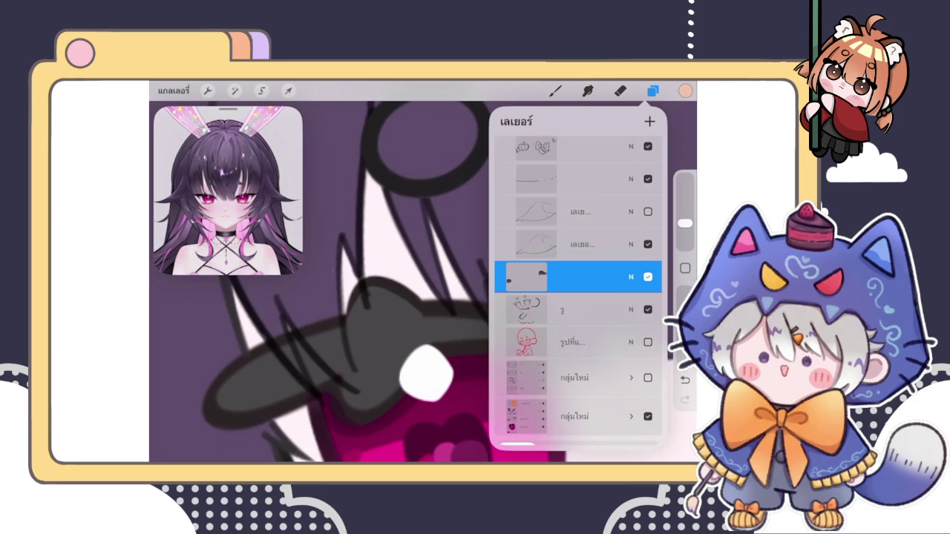
Step: Switch to the Eraser with the E shortcut and reopen the layer list
key("e")
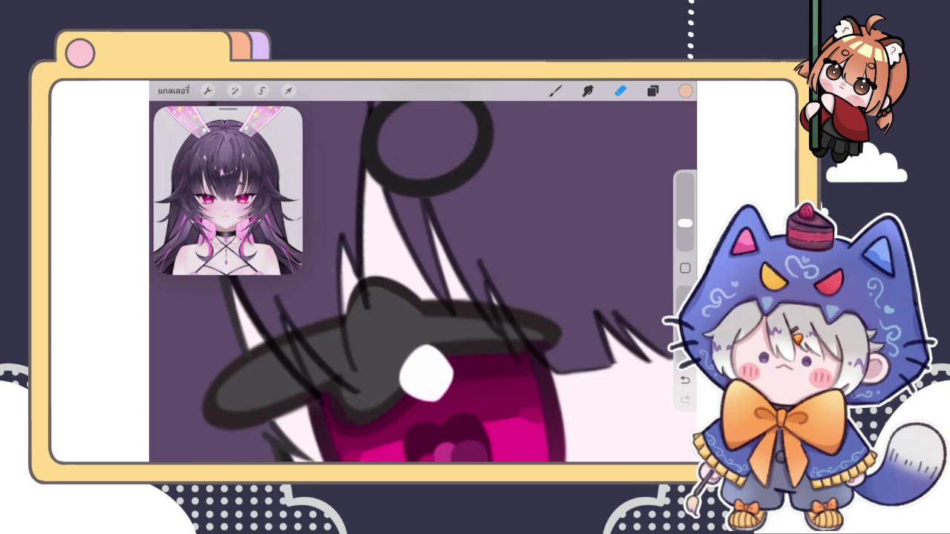
left_click(652, 90)
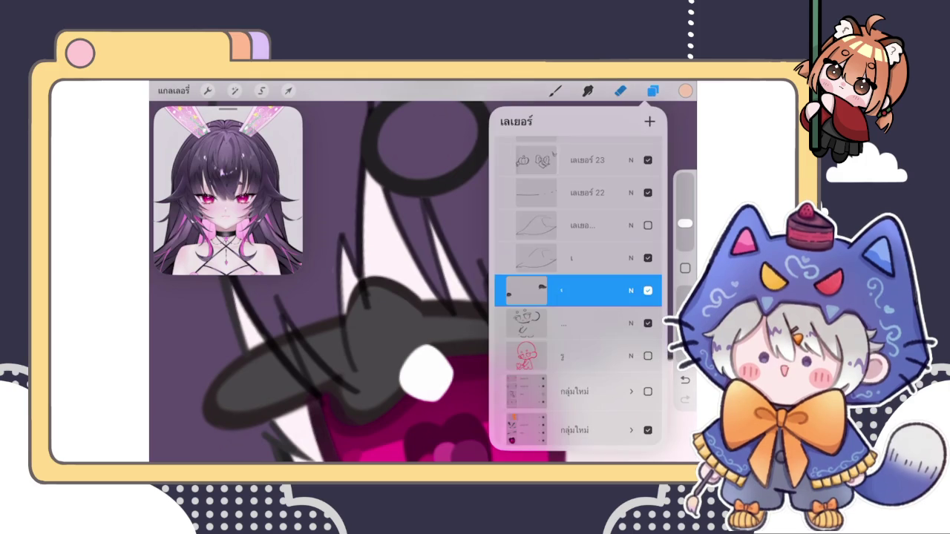
Step: Raise the small detail layer's opacity to 66% in its blend settings, then close the layer list
left_click(620, 90)
scroll(423, 282, "down", 5)
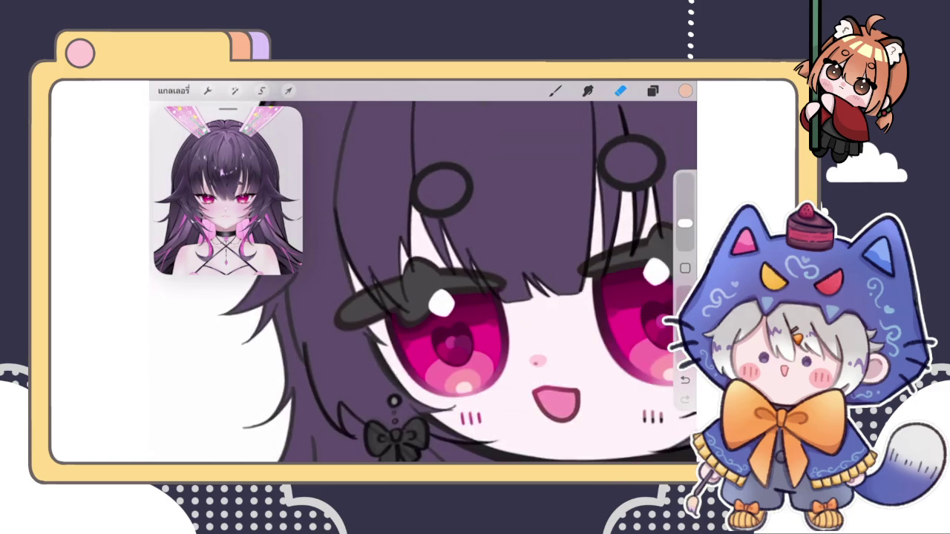
scroll(423, 282, "up", 3)
left_click(652, 90)
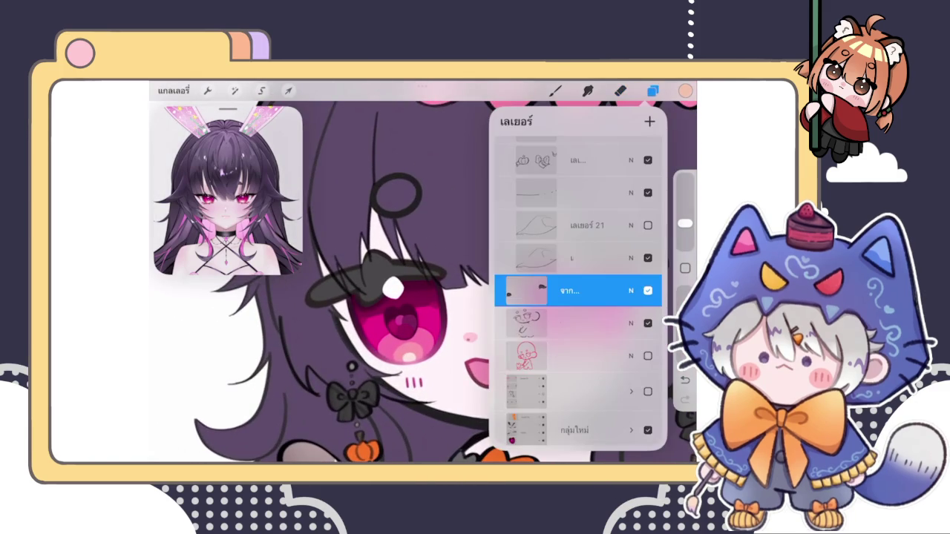
left_click(631, 223)
left_click_drag(564, 263, 605, 263)
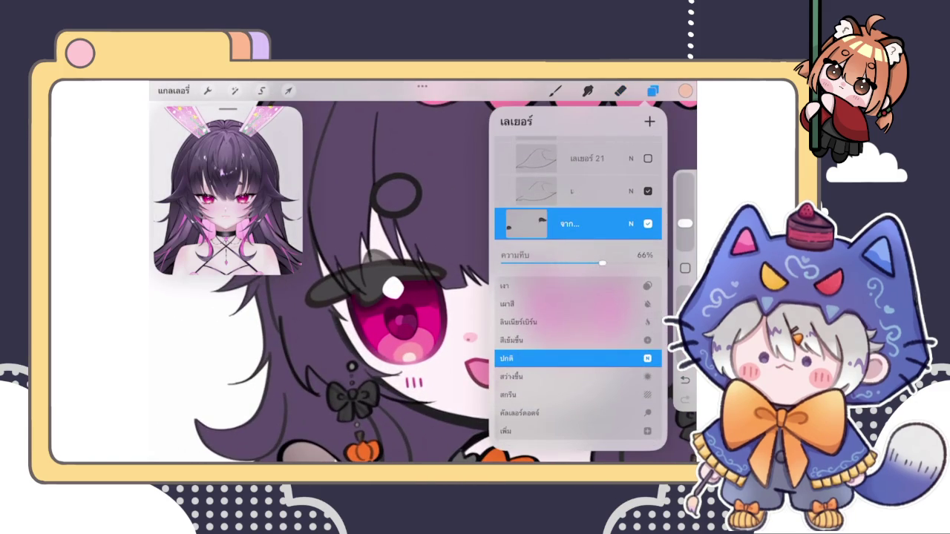
left_click(630, 223)
left_click(652, 91)
scroll(423, 282, "down", 5)
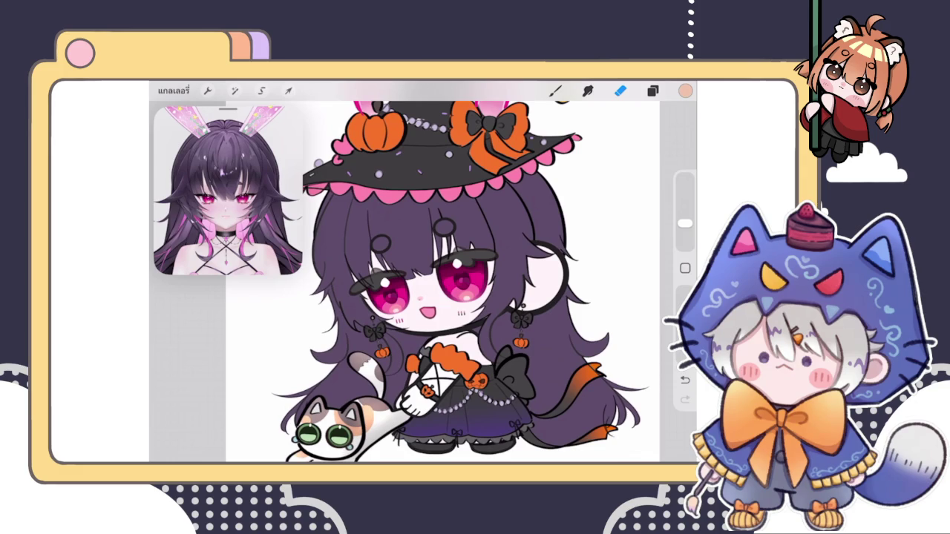
Step: Sample the cheek's pink colour and adjust the shade in the colour picker
scroll(427, 304, "up", 3)
scroll(427, 304, "up", 3)
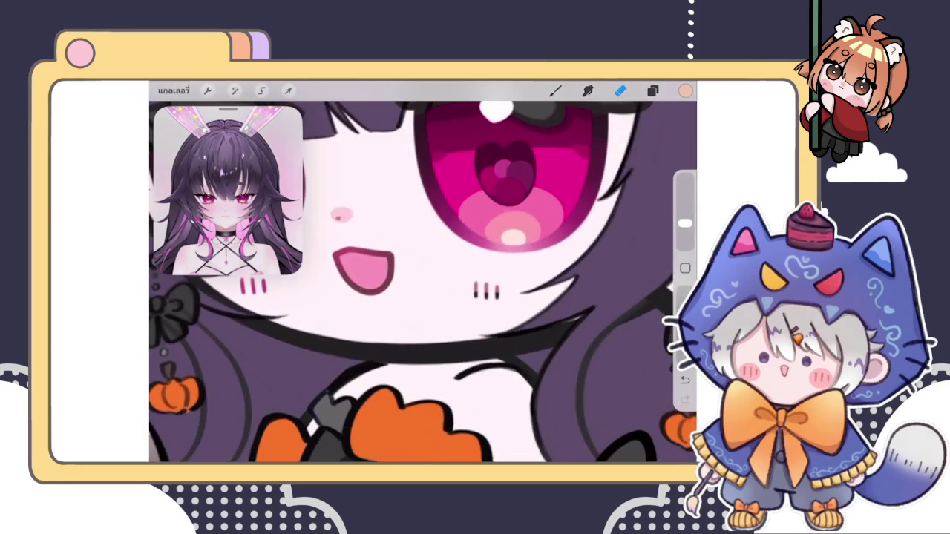
scroll(427, 304, "up", 2)
left_click(495, 220)
left_click(340, 308)
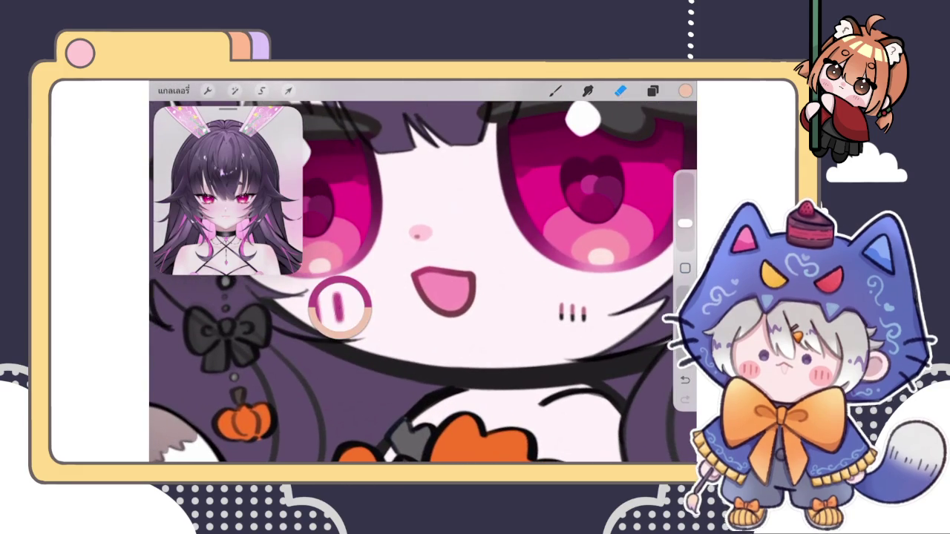
left_click(685, 90)
mouse_move(581, 201)
left_mouse_down()
mouse_move(572, 193)
mouse_move(564, 202)
left_mouse_up()
Step: Pick a brush from the Brush Library for the cheek marks and undo the test stroke
left_click(652, 91)
left_click(653, 90)
left_click(652, 91)
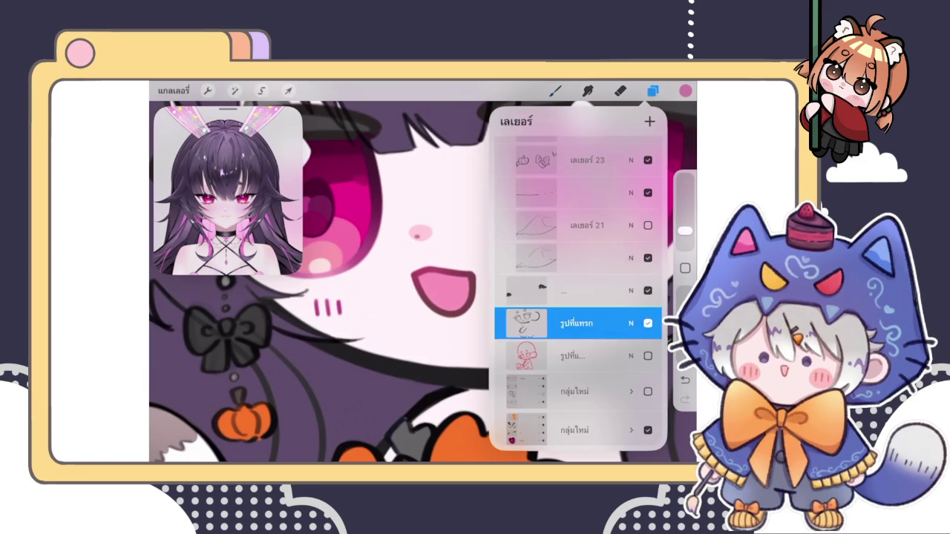
left_click(555, 91)
left_click(593, 237)
left_click_drag(326, 304, 360, 304)
key("ctrl+z")
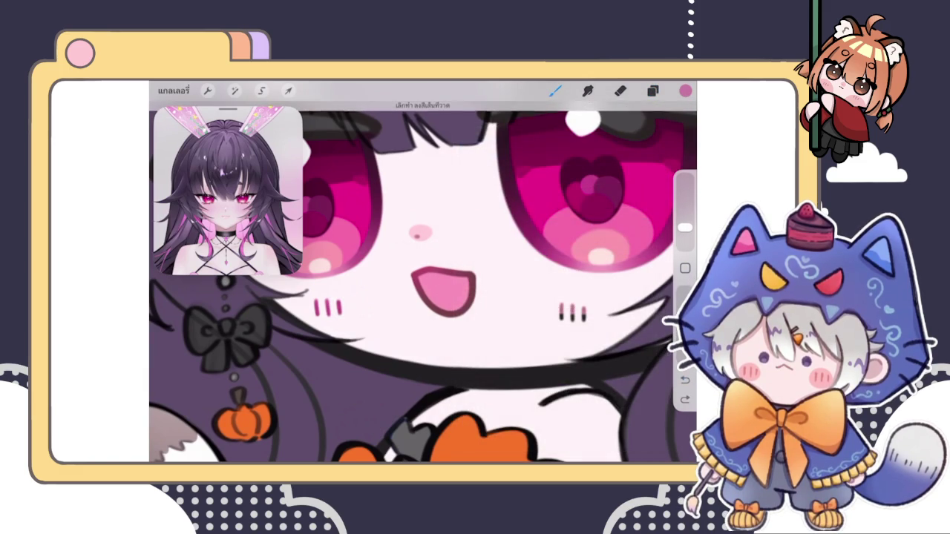
Step: Redraw the pink blush marks on the left and right cheeks
left_click(652, 90)
left_click(526, 291)
left_click(445, 148)
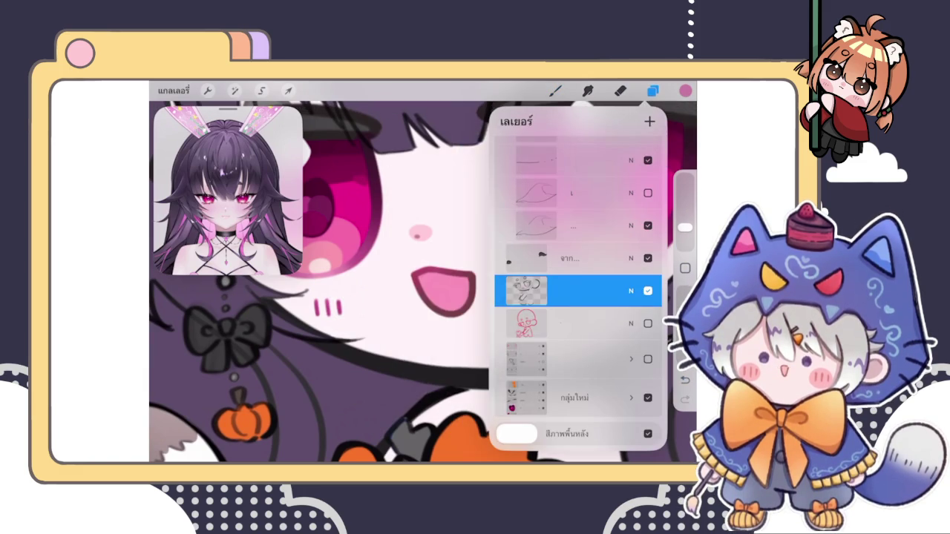
left_click(415, 222)
left_click_drag(316, 316, 326, 302)
left_click_drag(562, 305, 562, 319)
mouse_move(572, 304)
left_mouse_down()
mouse_move(572, 319)
mouse_move(583, 321)
left_mouse_up()
scroll(423, 282, "down", 3)
scroll(423, 282, "down", 4)
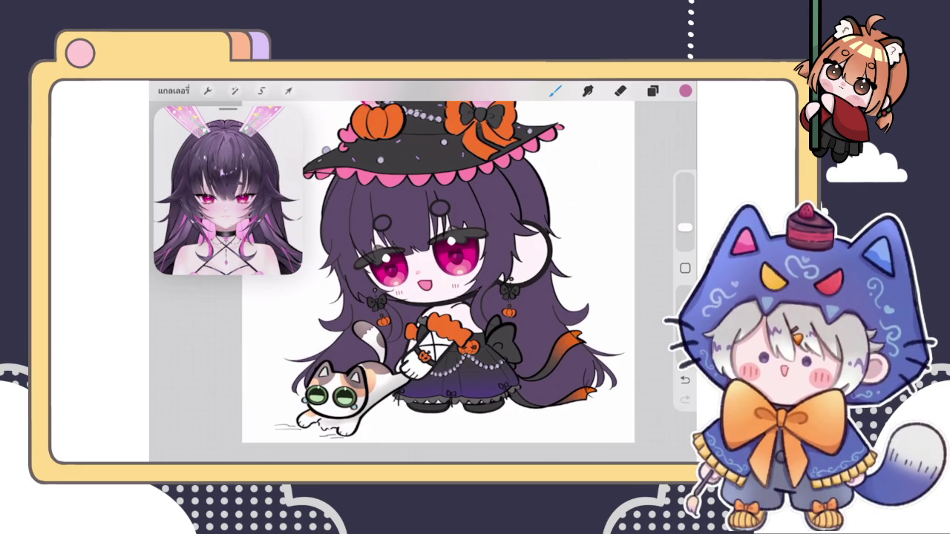
Step: Open the layer list after refining the character's line details
left_click(652, 90)
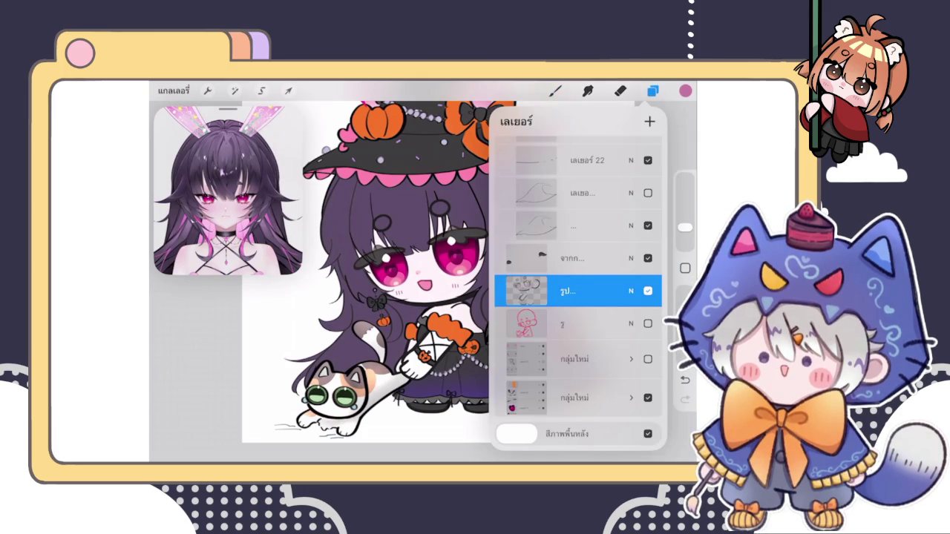
Step: Expand the กลุ่มใหม่ group to show its layers and toggle its visibility on and off
scroll(578, 297, "down", 1)
left_click(578, 359)
left_click(578, 358)
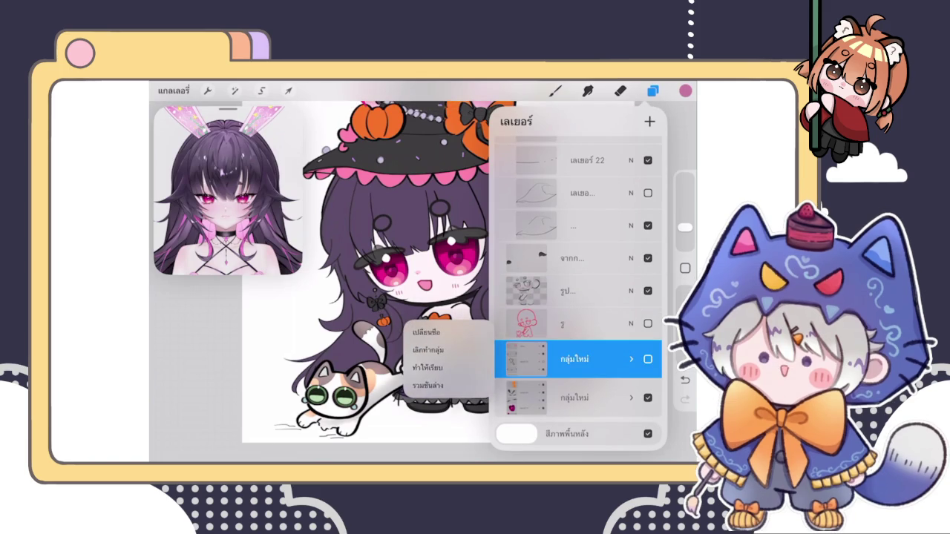
left_click(632, 356)
scroll(578, 297, "down", 3)
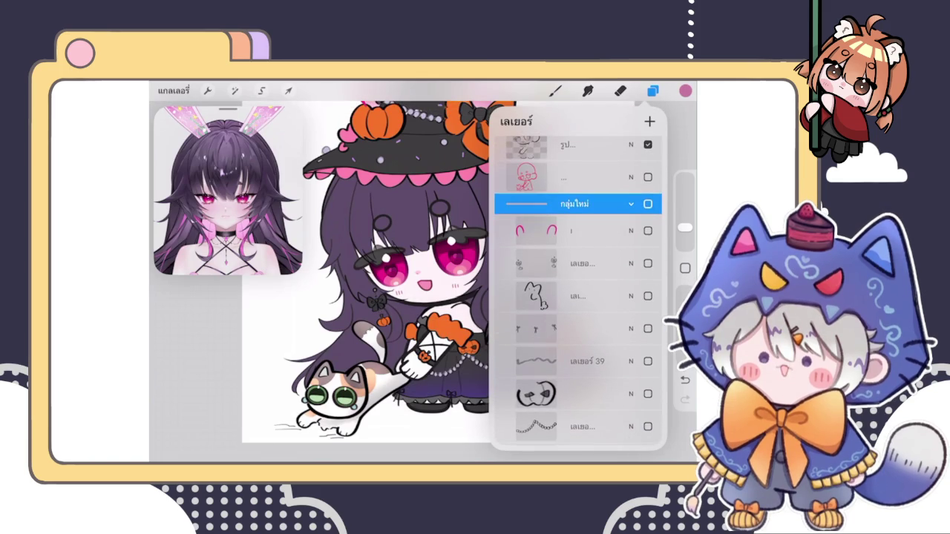
left_click(648, 203)
left_click(648, 203)
scroll(578, 297, "down", 3)
scroll(578, 297, "up", 3)
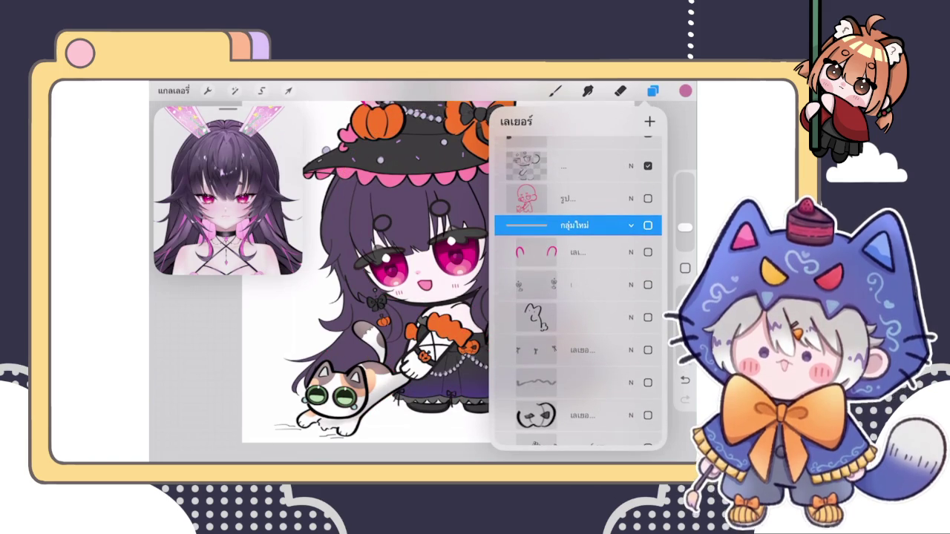
Step: Turn on the red rough sketch layer and compare it against the drawing
left_click(648, 198)
scroll(371, 274, "down", 3)
scroll(371, 274, "up", 2)
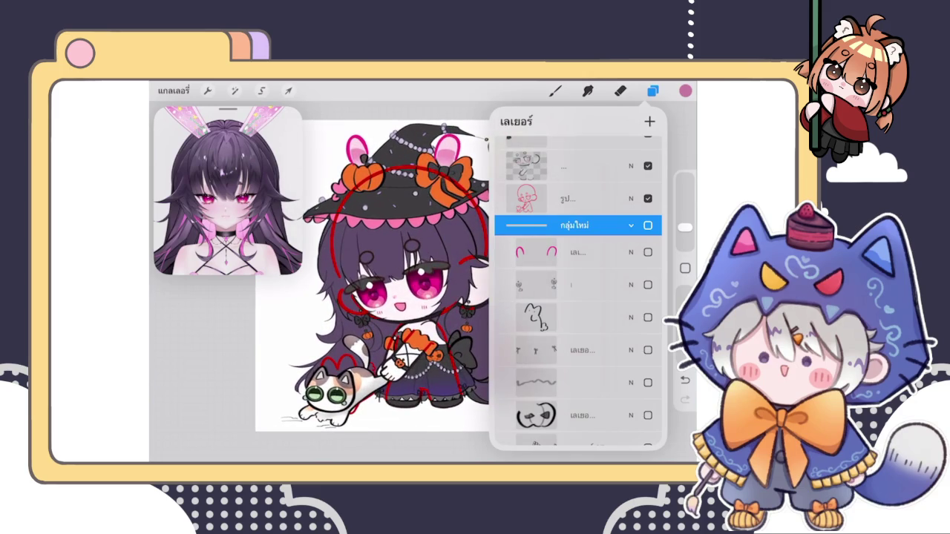
left_click(556, 90)
scroll(408, 260, "up", 3)
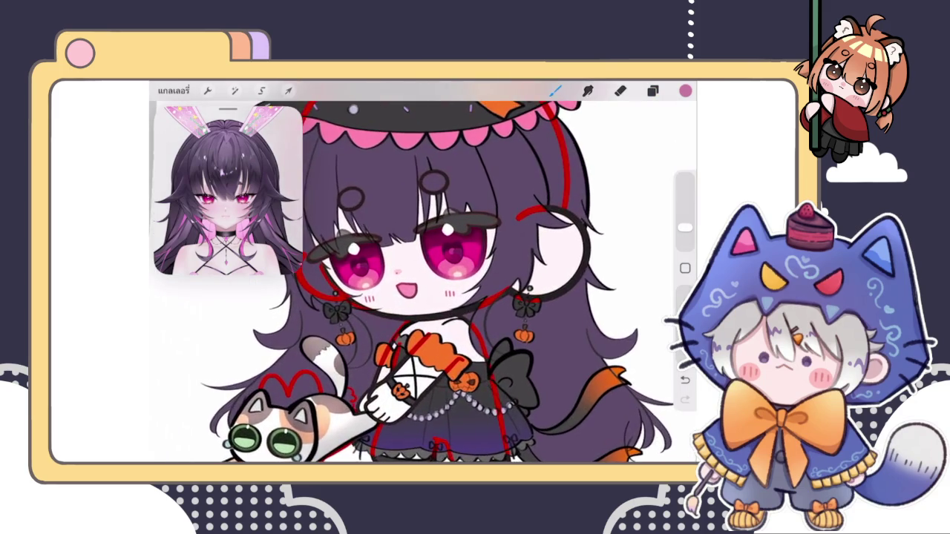
scroll(408, 260, "down", 3)
Step: Hide the red rough sketch layer again and close the layer list
left_click(652, 90)
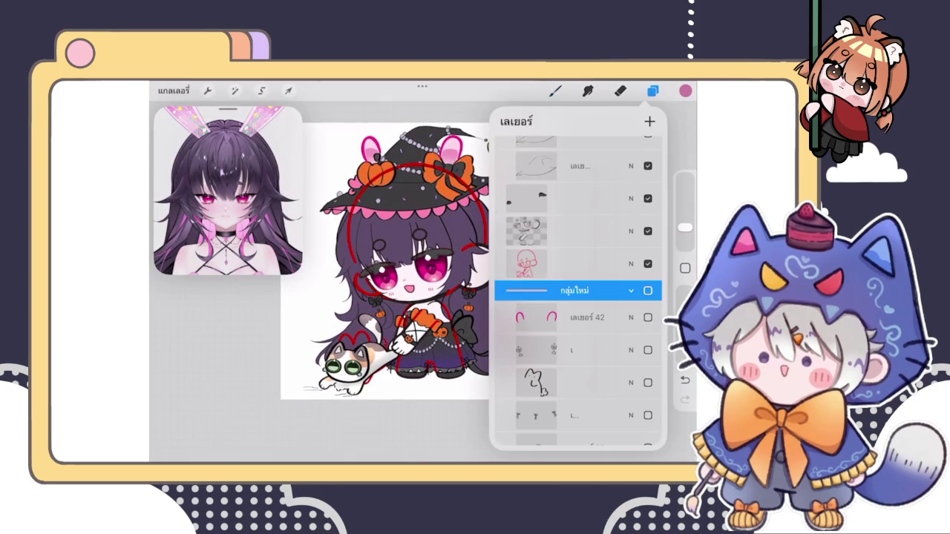
left_click(647, 263)
left_click(652, 90)
left_click(653, 91)
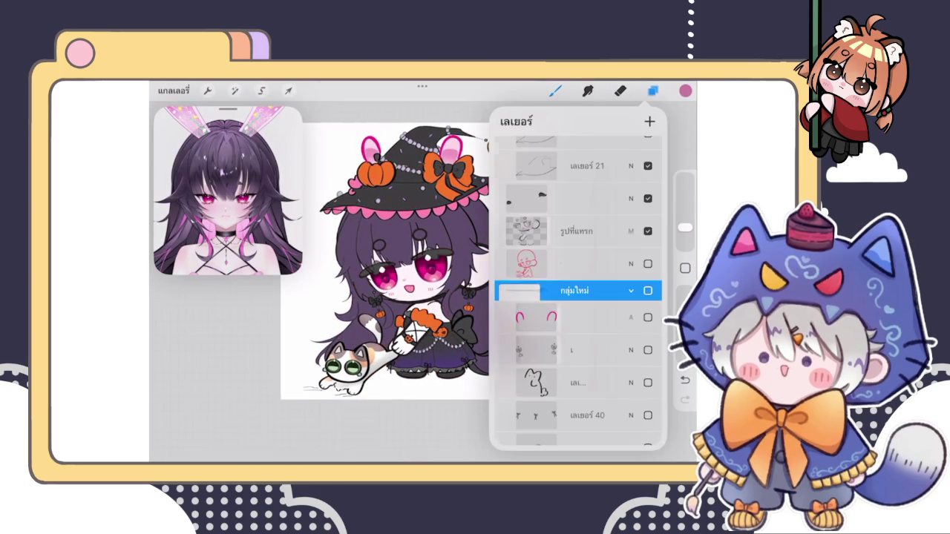
left_click(653, 91)
left_click(652, 90)
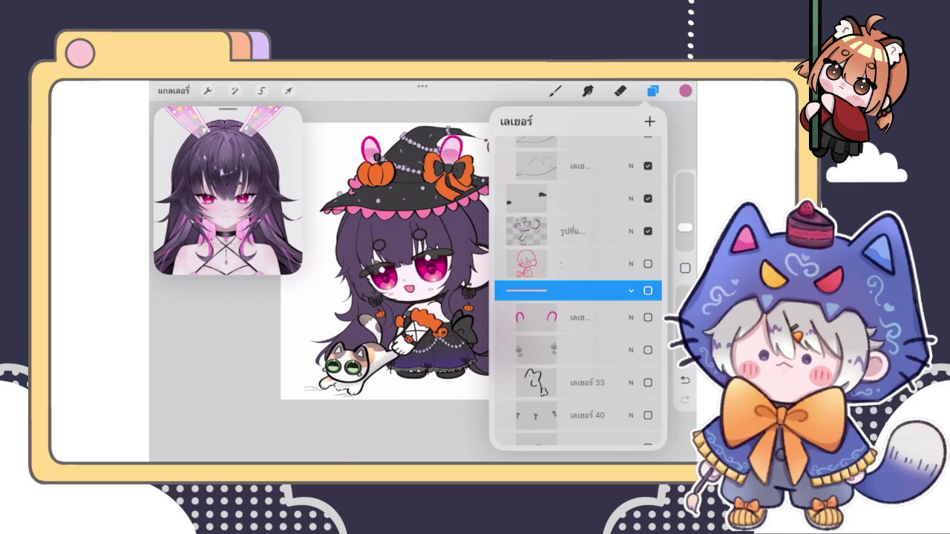
left_click(652, 90)
scroll(416, 282, "up", 3)
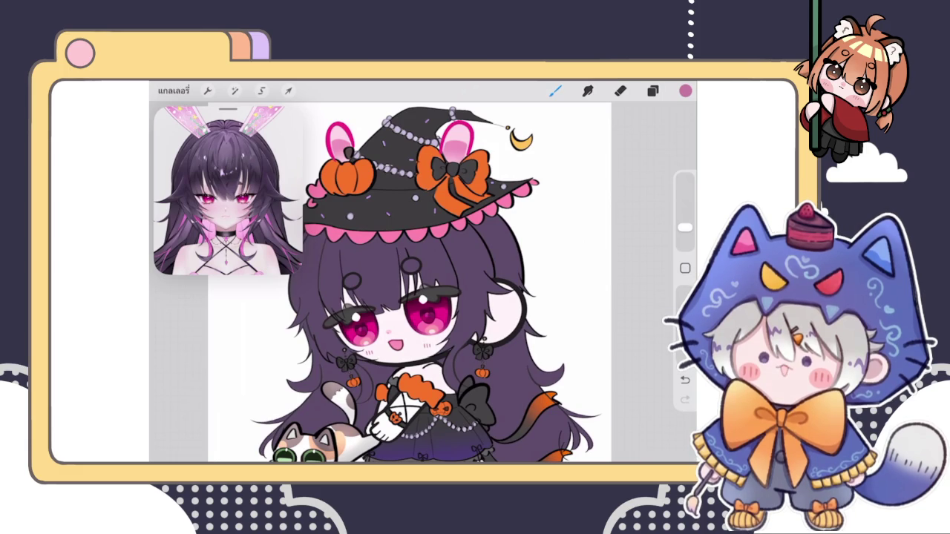
Step: Collapse the กลุ่มใหม่ group, then select the layer directly above the sketch layer
left_click(652, 90)
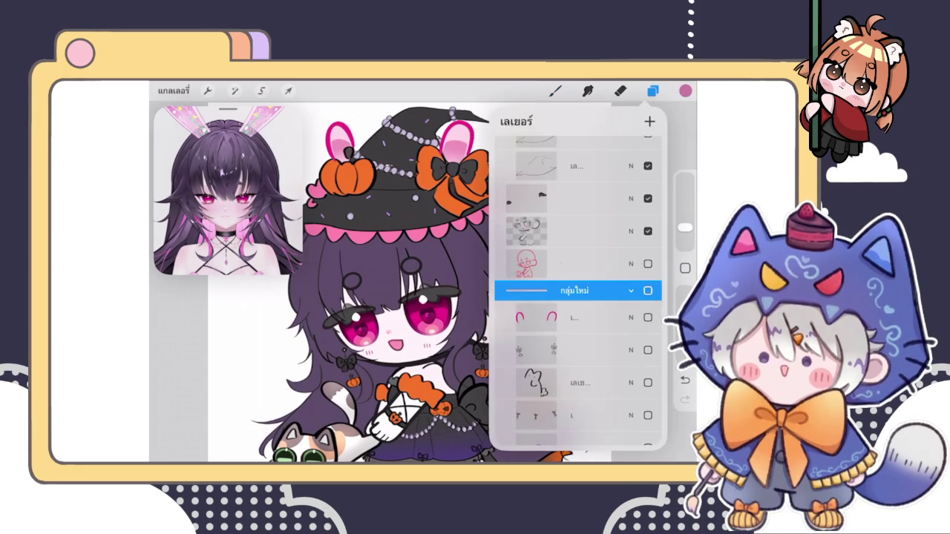
left_click(631, 291)
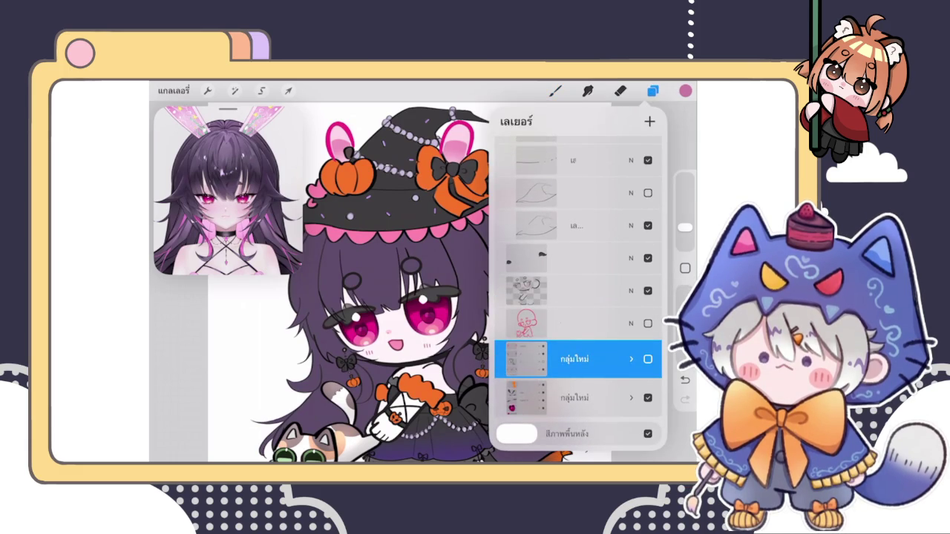
scroll(399, 267, "down", 5)
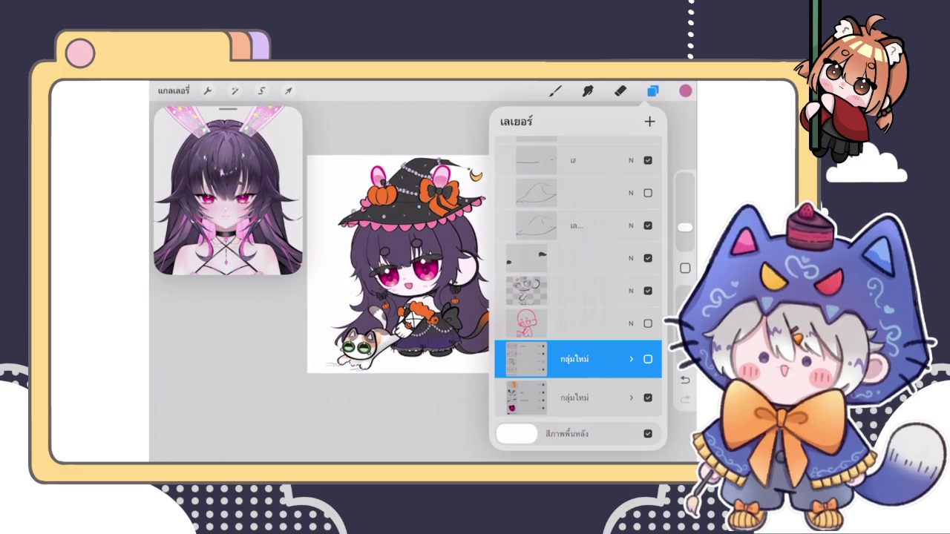
left_click(579, 291)
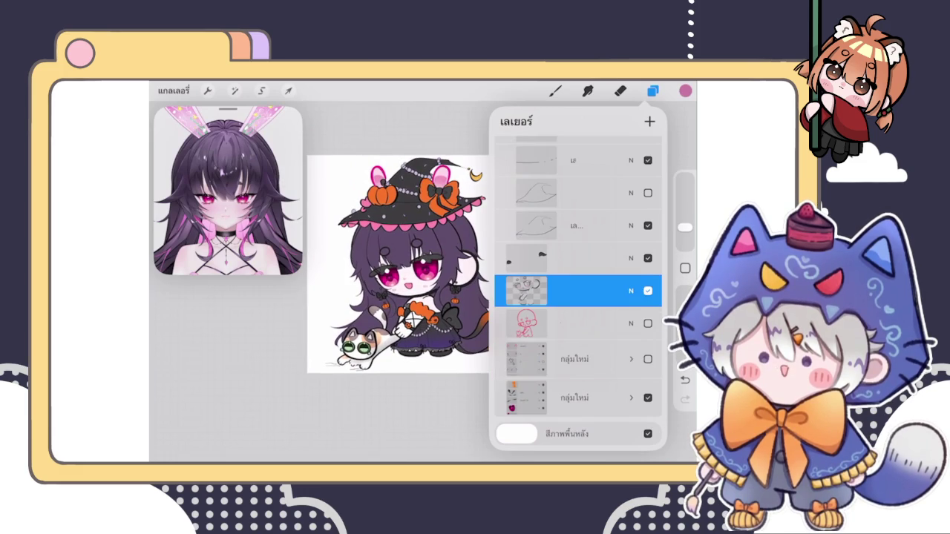
left_click(579, 258)
scroll(401, 245, "up", 3)
scroll(401, 245, "up", 3)
scroll(401, 245, "up", 3)
left_click(653, 91)
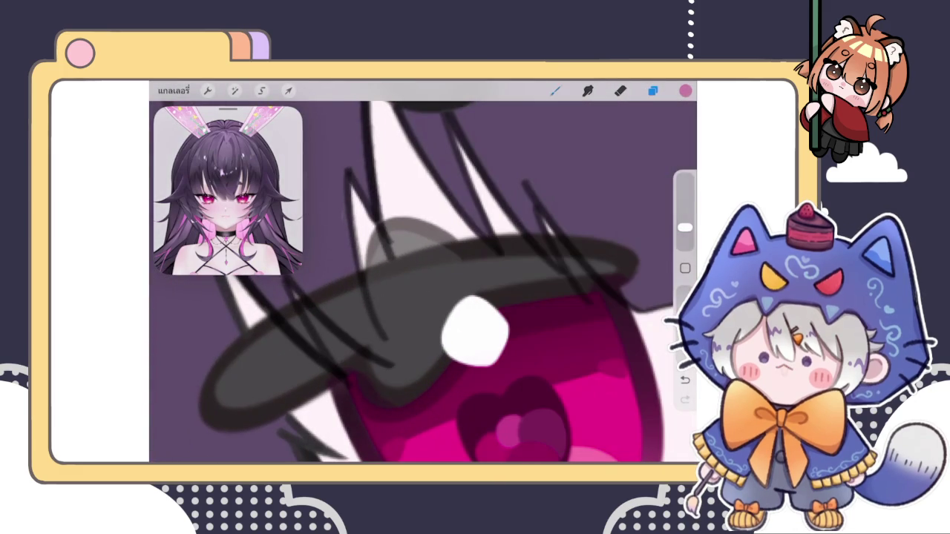
Step: With the drawing brush active, sample black from the hat outline
left_click(555, 90)
left_click(555, 90)
left_click_drag(576, 318, 334, 289)
Step: Make 'จากการเลือก' the active layer and return to the canvas
left_click(653, 91)
left_click(579, 258)
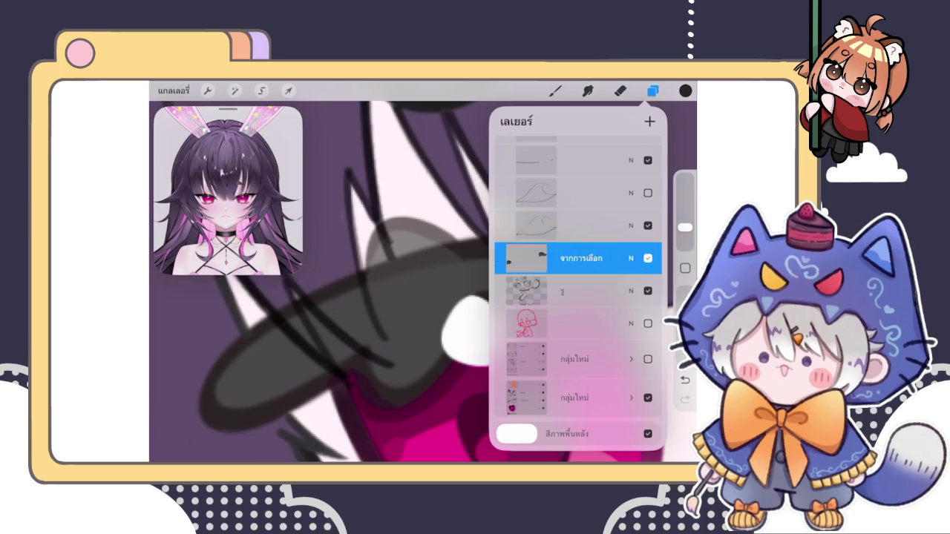
left_click(555, 90)
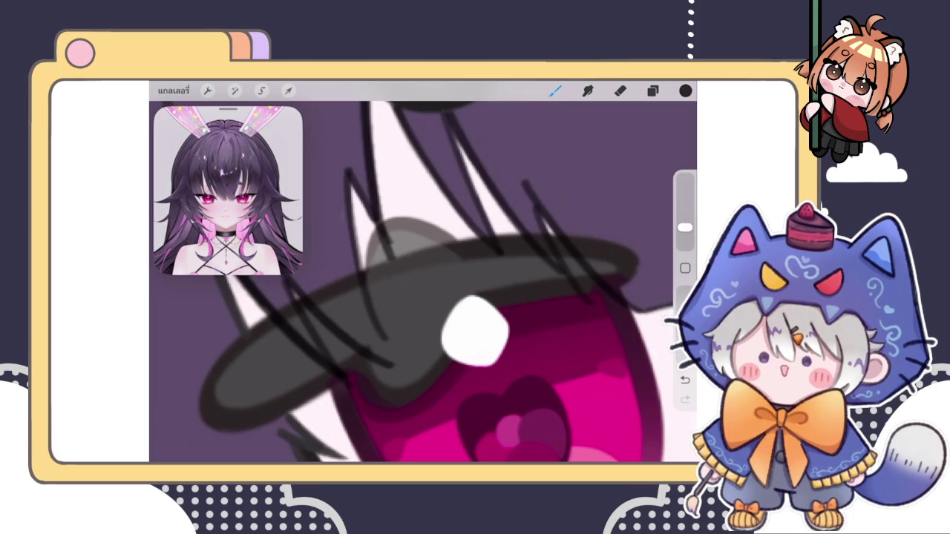
scroll(364, 238, "up", 3)
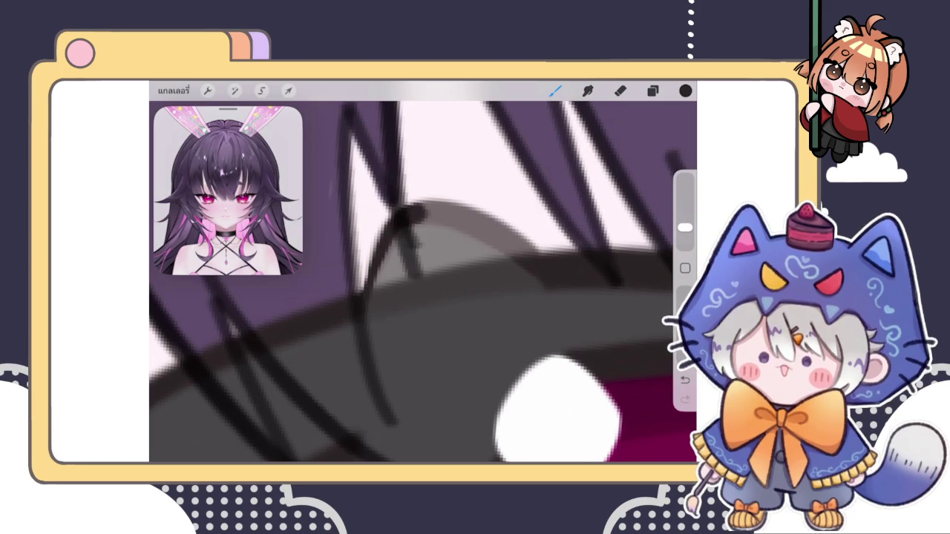
scroll(385, 236, "down", 5)
scroll(423, 271, "up", 3)
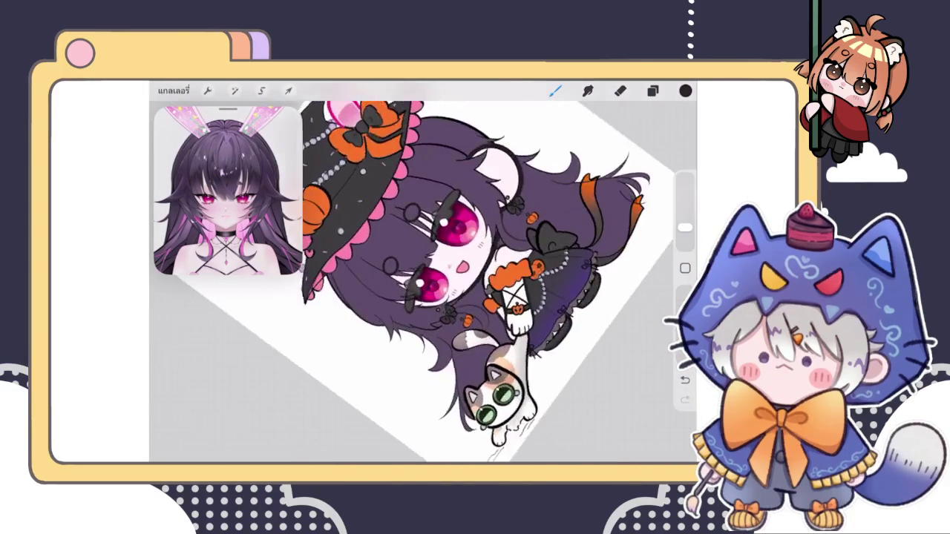
Step: Zoom into the eye and ink a darker, thicker line along the grey eyelid edge
scroll(423, 272, "up", 3)
scroll(423, 271, "up", 2)
scroll(420, 263, "up", 2)
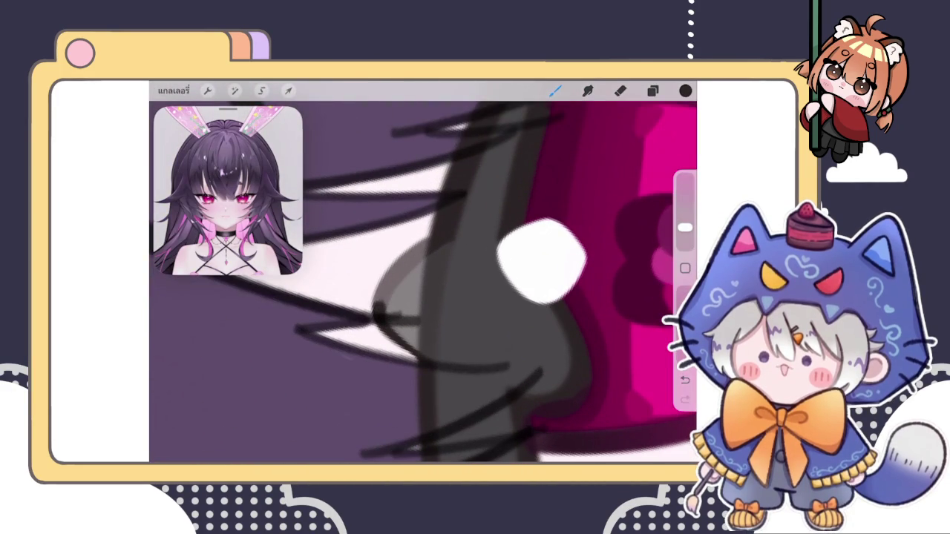
scroll(423, 282, "up", 2)
mouse_move(404, 273)
left_mouse_down()
mouse_move(367, 327)
mouse_move(420, 253)
mouse_move(473, 210)
mouse_move(398, 284)
left_mouse_up()
mouse_move(473, 220)
left_mouse_down()
mouse_move(397, 288)
mouse_move(453, 243)
mouse_move(398, 300)
left_mouse_up()
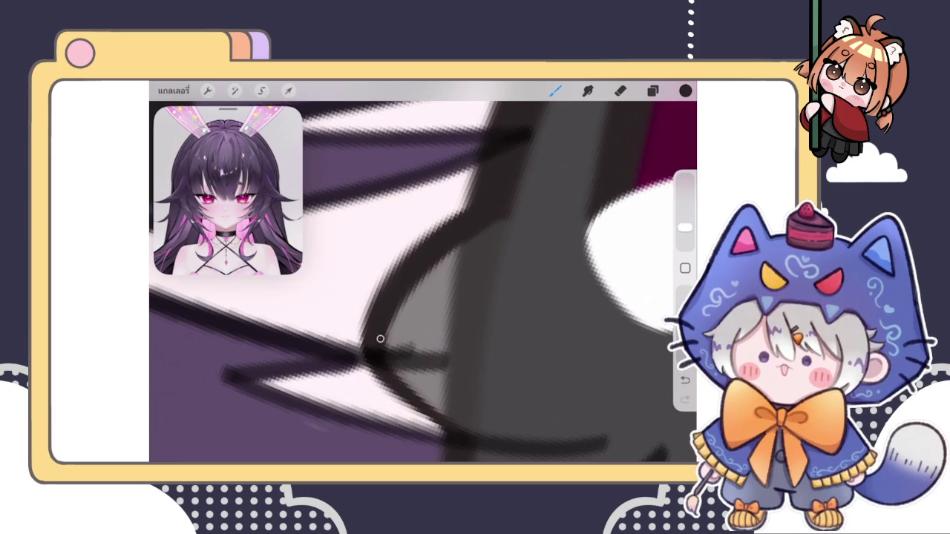
Step: Switch to the Eraser and reduce its size with the slider
left_click(620, 90)
left_click_drag(684, 223, 684, 243)
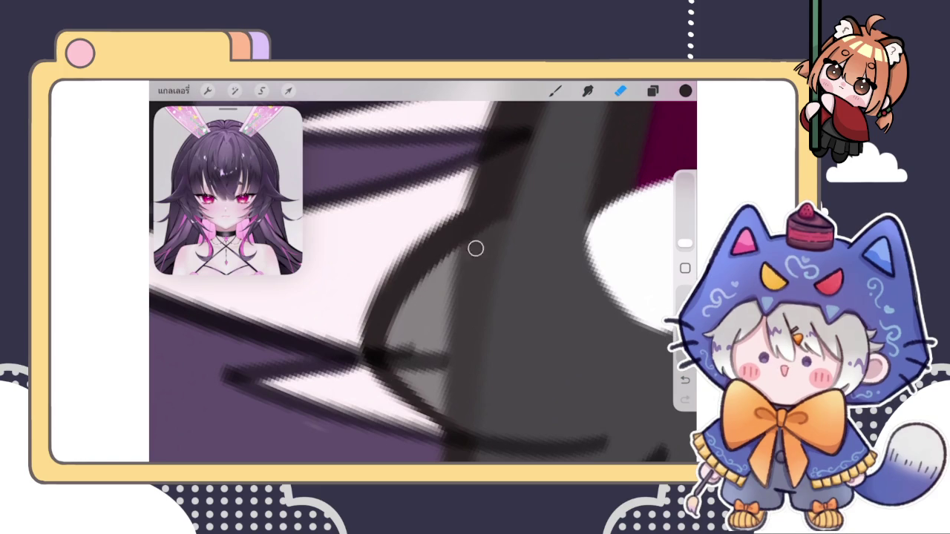
scroll(465, 254, "down", 5)
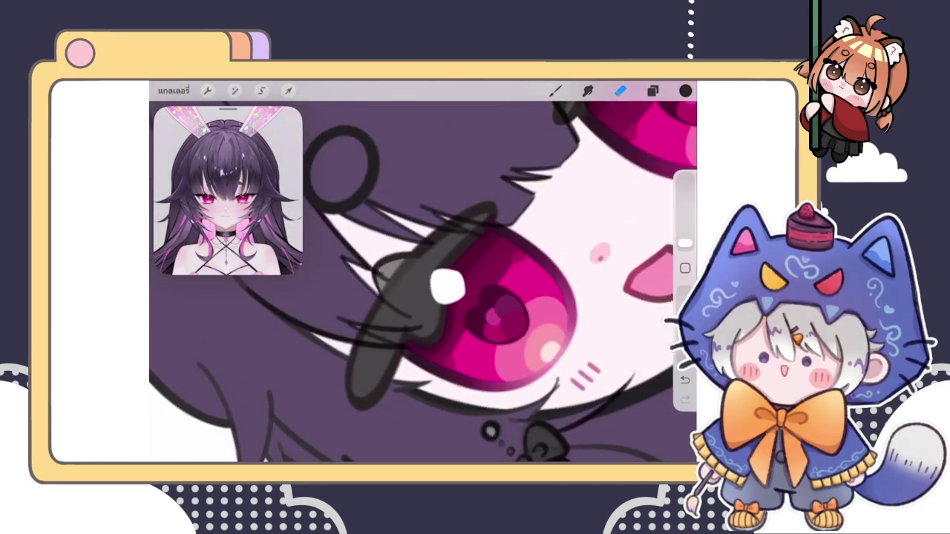
scroll(423, 274, "down", 5)
scroll(422, 275, "down", 3)
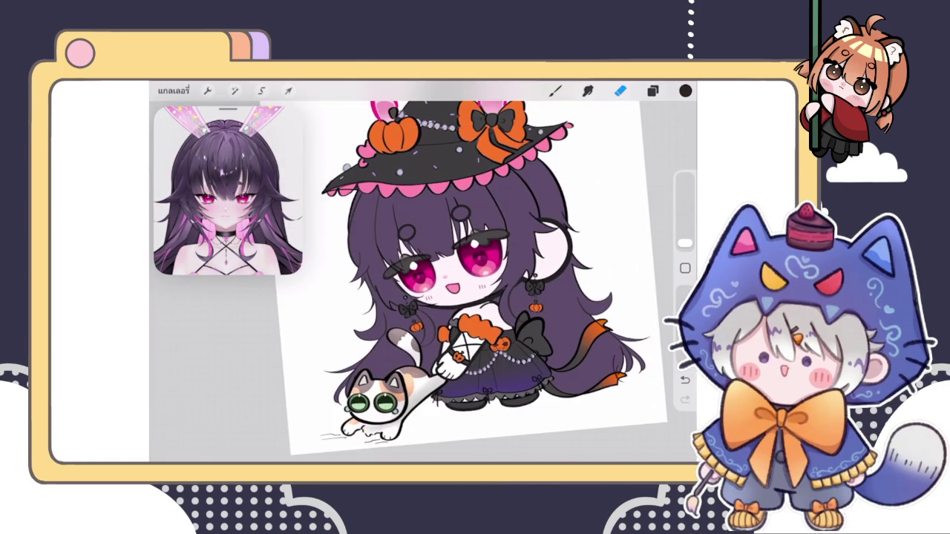
scroll(438, 267, "up", 3)
scroll(438, 268, "up", 3)
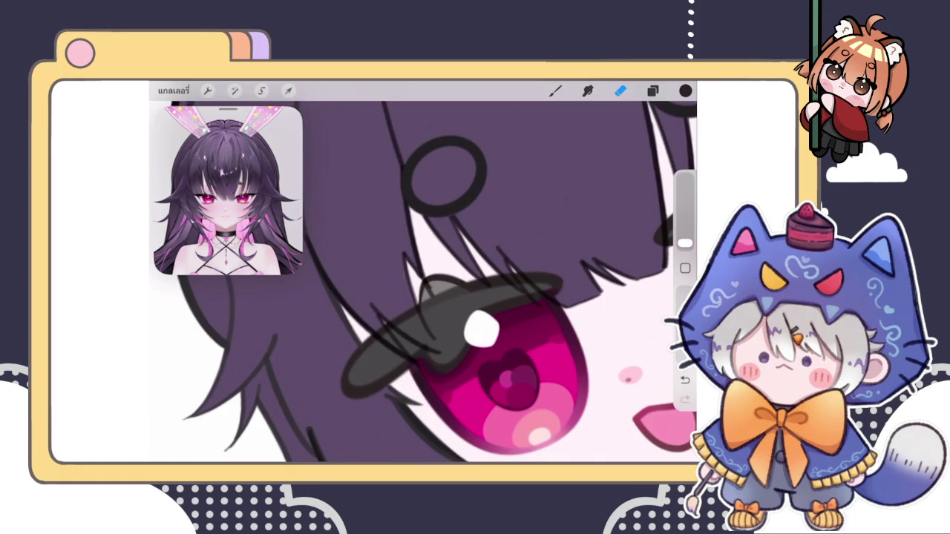
Step: Switch back to the brush and add a short dark stroke along the eyelid line
scroll(443, 302, "up", 2)
scroll(443, 302, "up", 3)
scroll(443, 302, "up", 3)
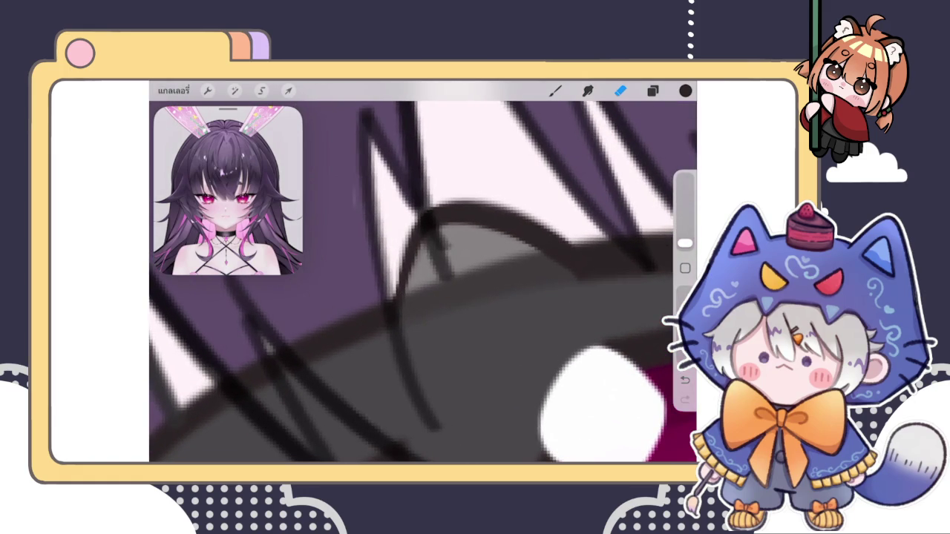
left_click(555, 89)
left_click_drag(400, 298, 430, 226)
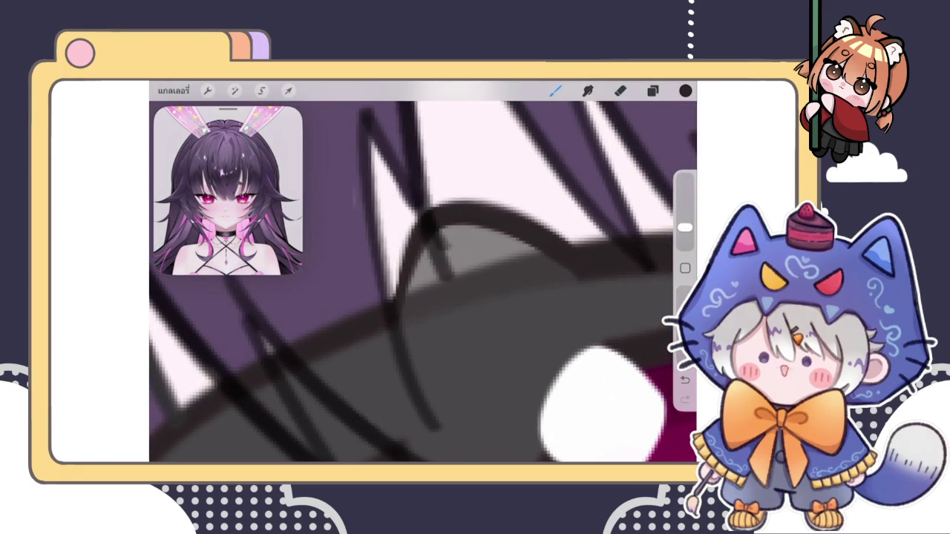
Step: Pan around the face to review the stroke, then bring up the layer list
scroll(423, 282, "down", 2)
scroll(423, 282, "down", 2)
scroll(422, 282, "up", 2)
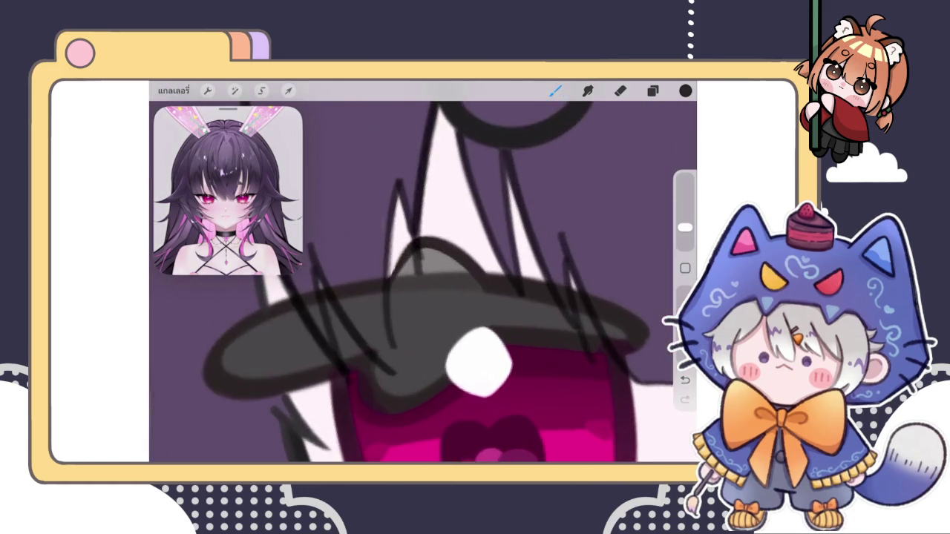
scroll(423, 282, "up", 2)
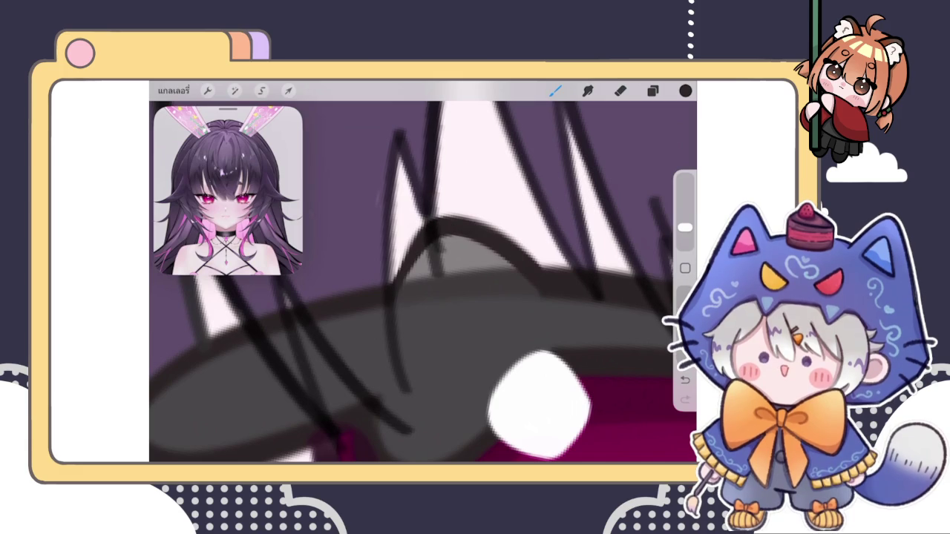
scroll(423, 282, "right", 5)
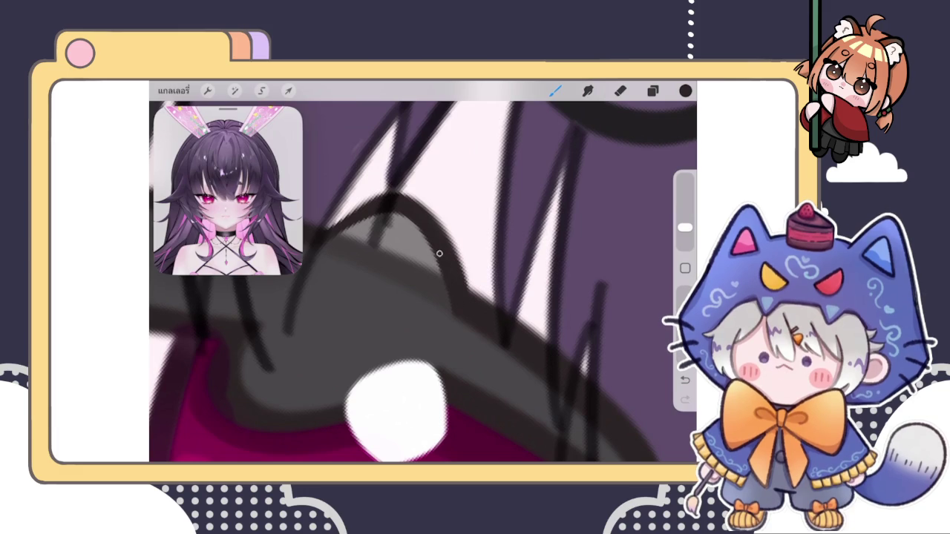
scroll(446, 280, "down", 3)
scroll(423, 282, "down", 5)
scroll(423, 282, "down", 3)
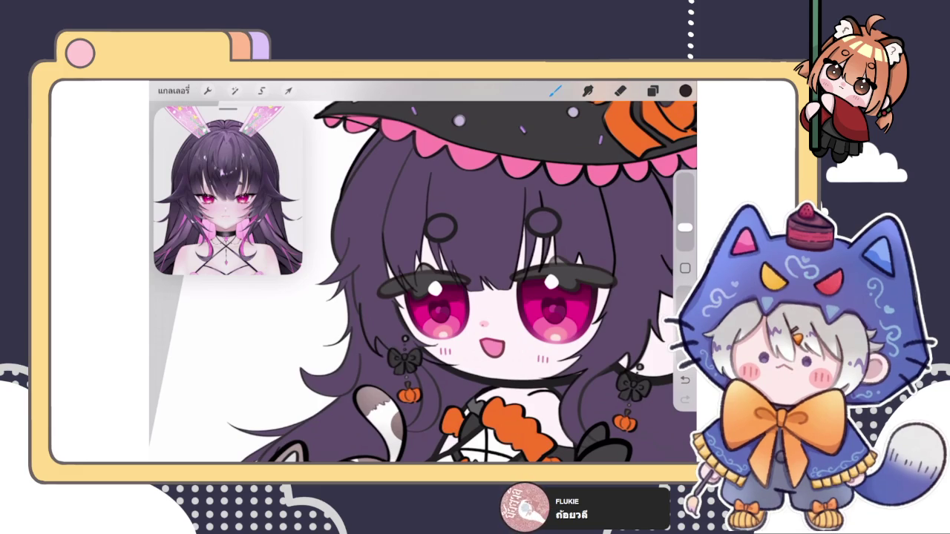
left_click(653, 91)
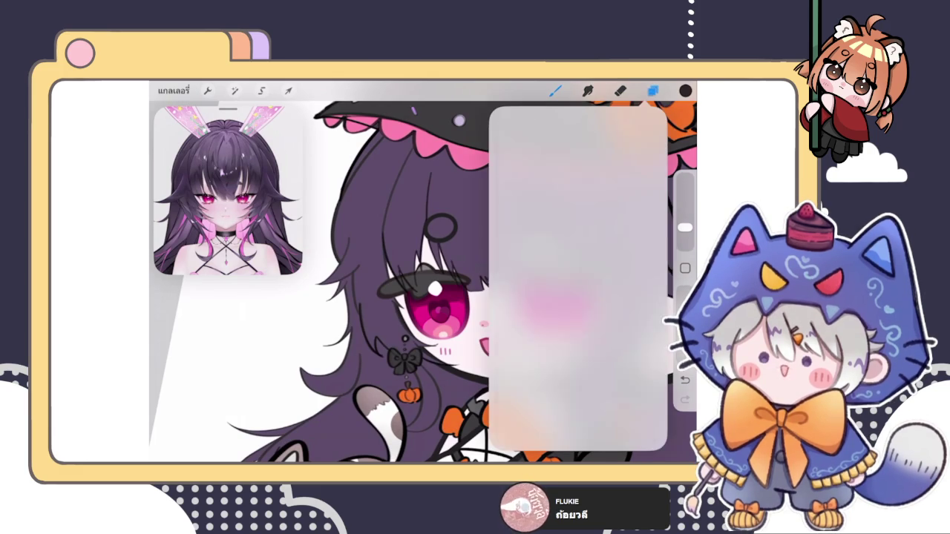
Step: Check the layers and undo the last stroke
scroll(423, 282, "up", 10)
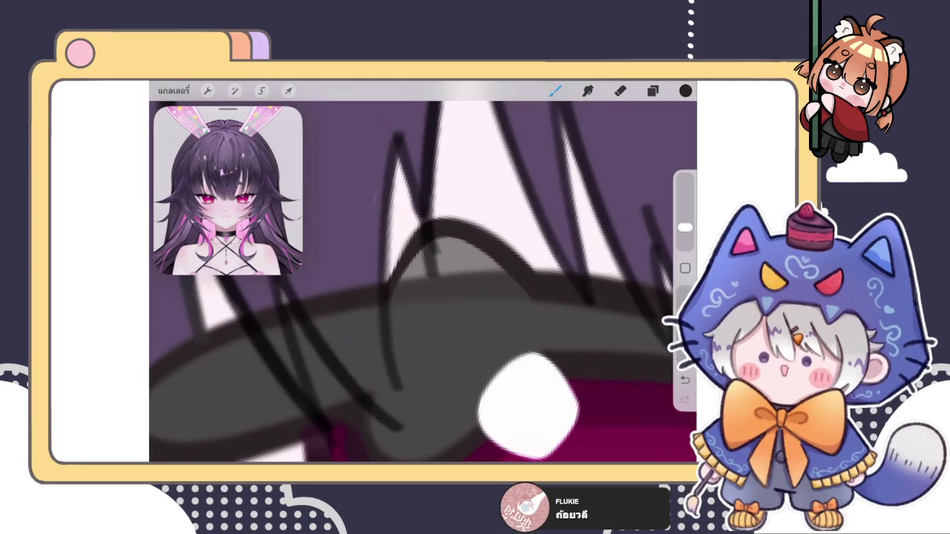
scroll(423, 282, "up", 3)
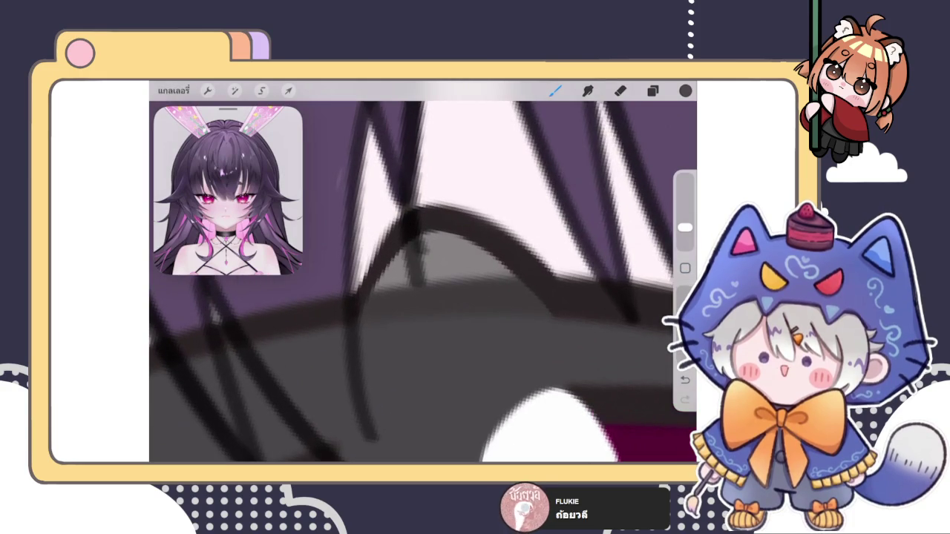
left_click(653, 91)
left_click(555, 91)
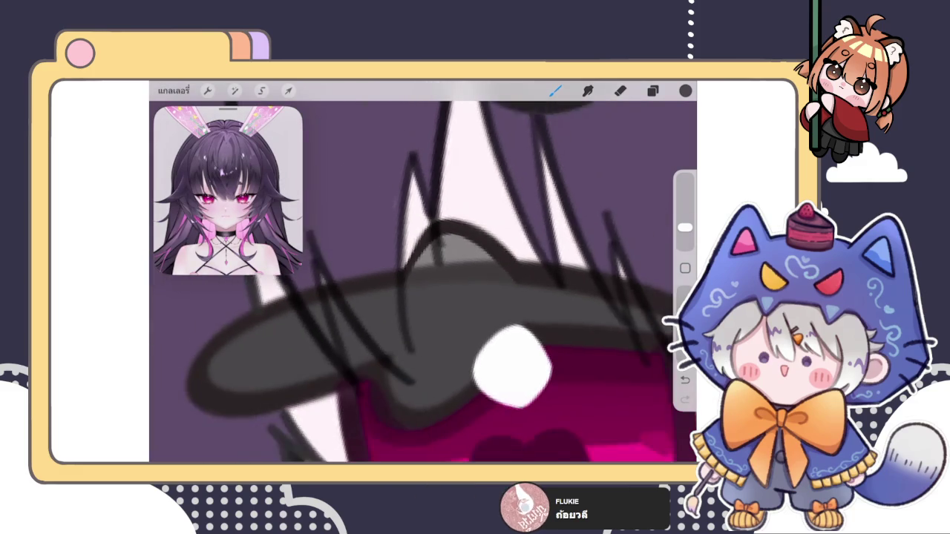
left_click(652, 90)
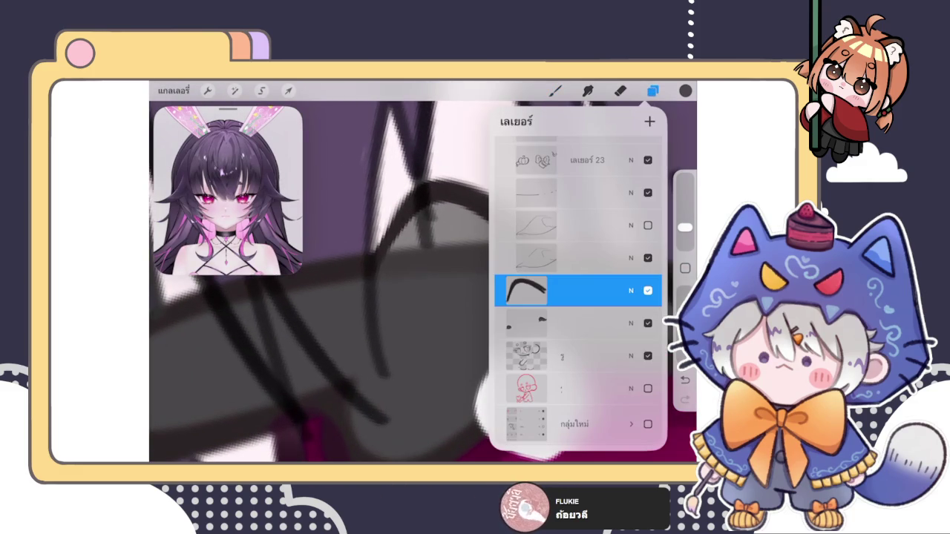
left_click(652, 90)
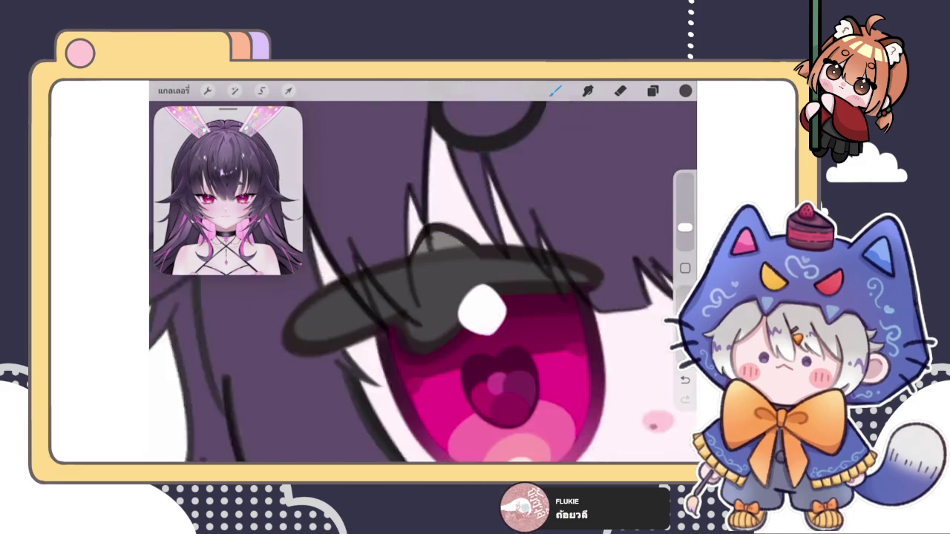
left_click(653, 91)
left_click(652, 91)
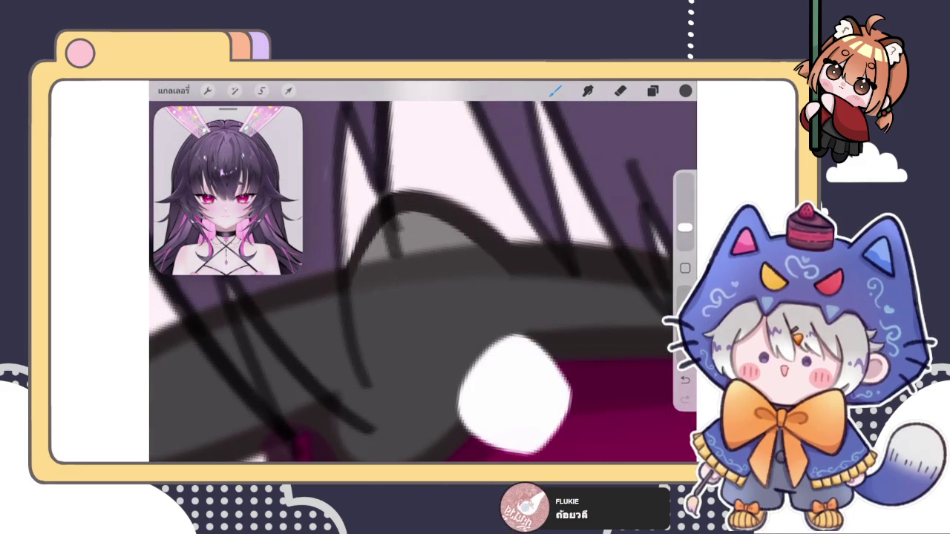
scroll(423, 282, "up", 5)
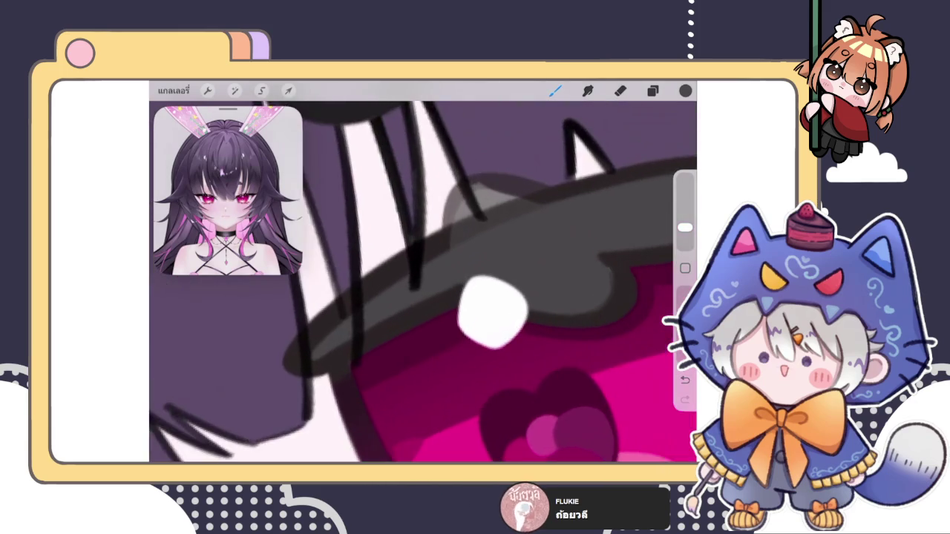
key("ctrl+z")
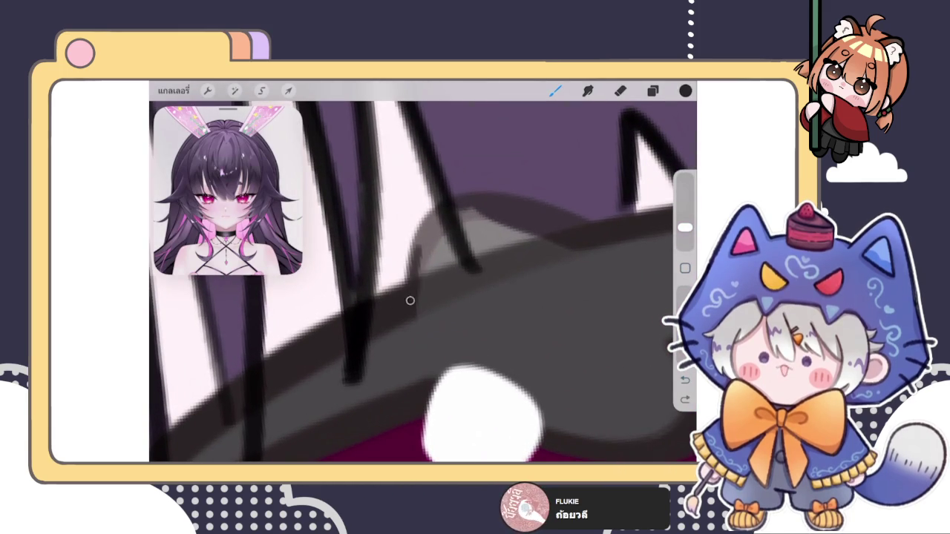
left_click(652, 90)
left_click(652, 90)
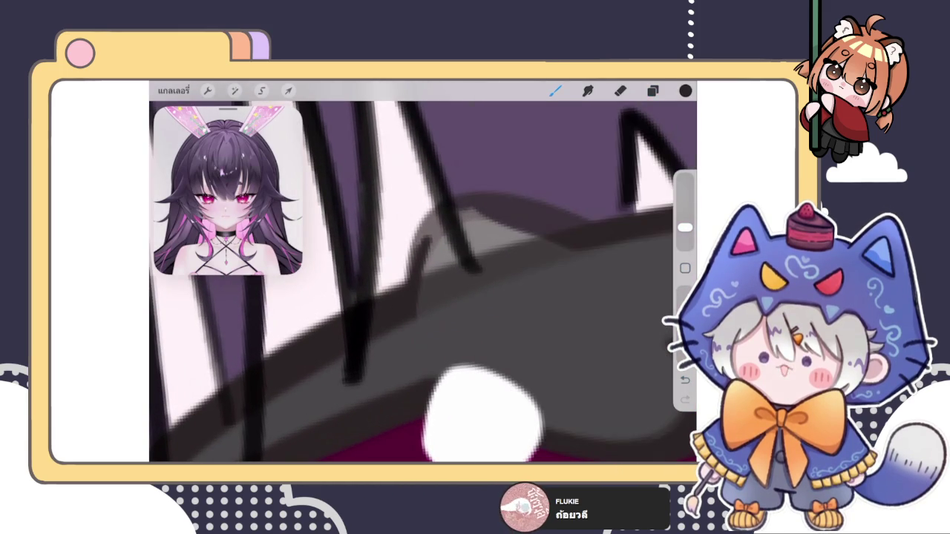
Step: Paint dark diagonal lash shading along the upper eyelid band, rotating the canvas to follow it
scroll(423, 282, "up", 2)
mouse_move(420, 233)
left_mouse_down()
mouse_move(385, 322)
mouse_move(414, 284)
left_mouse_up()
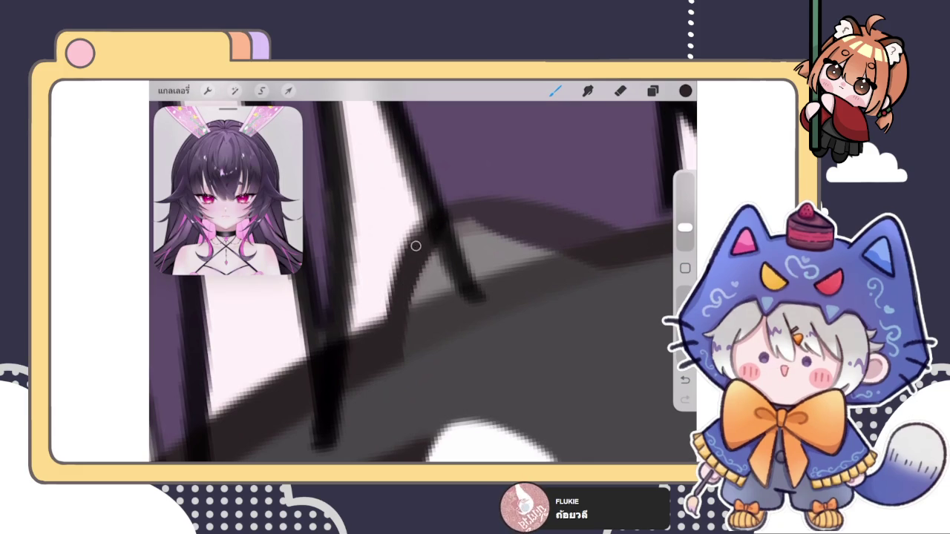
mouse_move(467, 206)
left_mouse_down()
mouse_move(434, 230)
mouse_move(476, 228)
left_mouse_up()
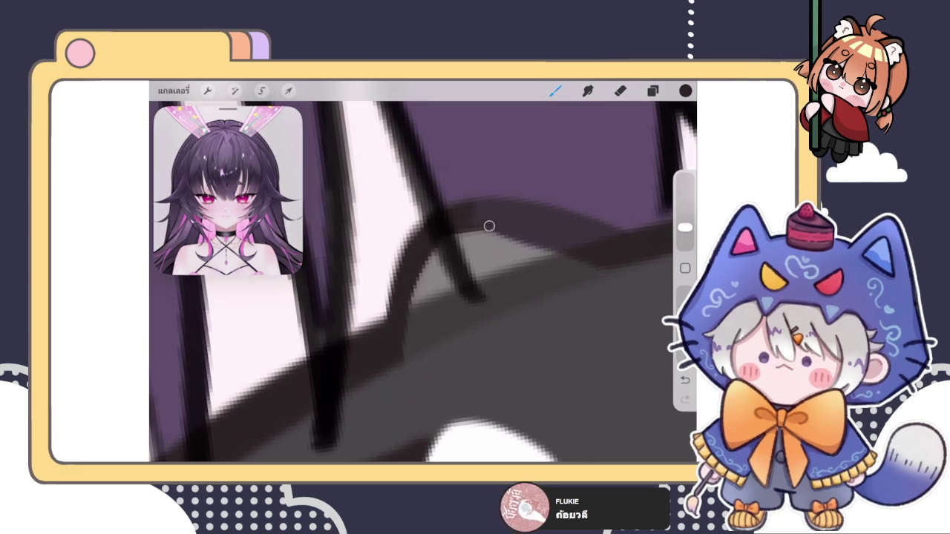
mouse_move(483, 415)
left_mouse_down()
mouse_move(527, 312)
mouse_move(416, 356)
left_mouse_up()
mouse_move(430, 259)
left_mouse_down()
mouse_move(538, 206)
mouse_move(425, 291)
mouse_move(554, 215)
left_mouse_up()
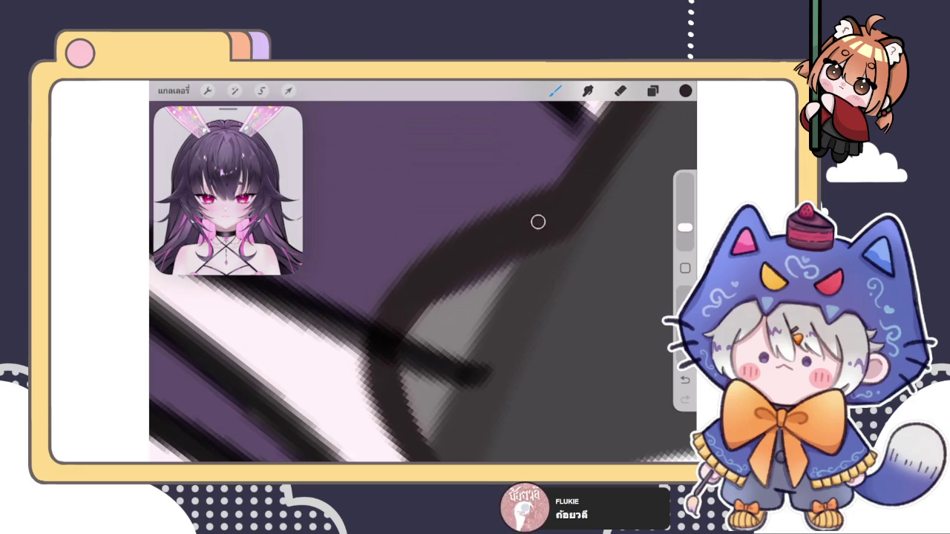
Step: Erase the stray marks along the eyelid edge
left_click(621, 90)
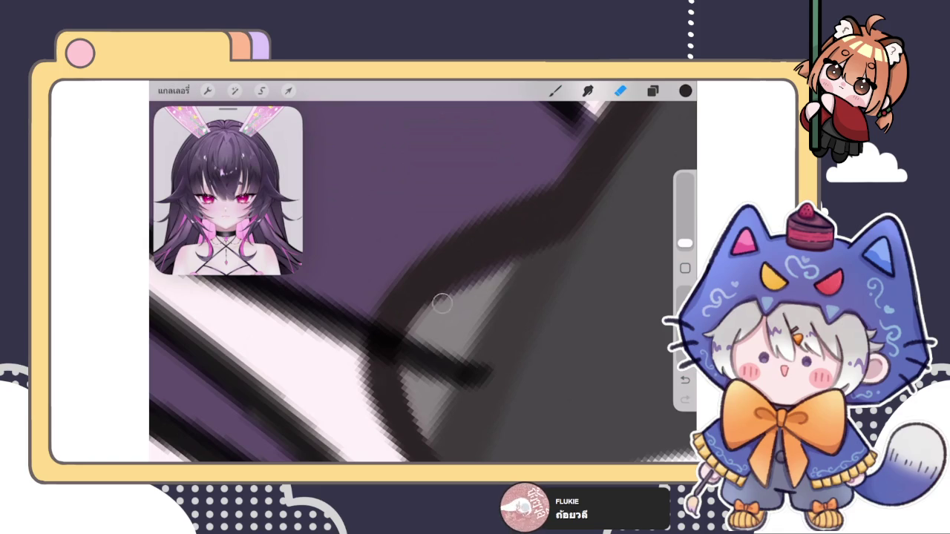
left_click(555, 90)
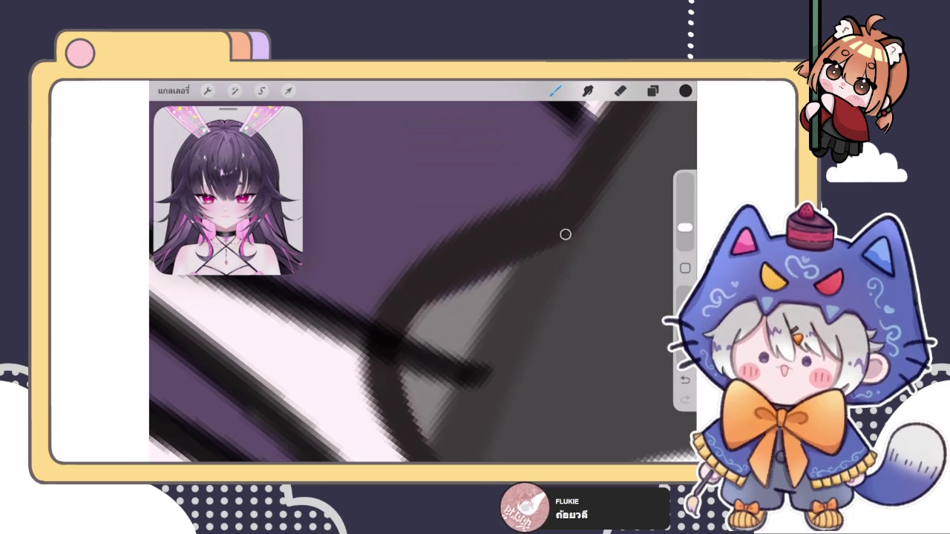
scroll(423, 282, "down", 3)
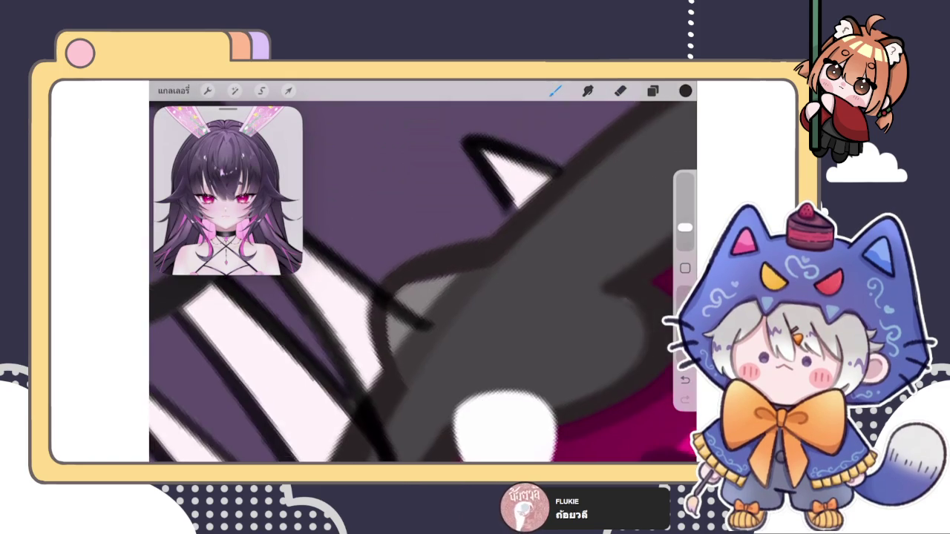
scroll(423, 282, "down", 3)
scroll(423, 282, "down", 2)
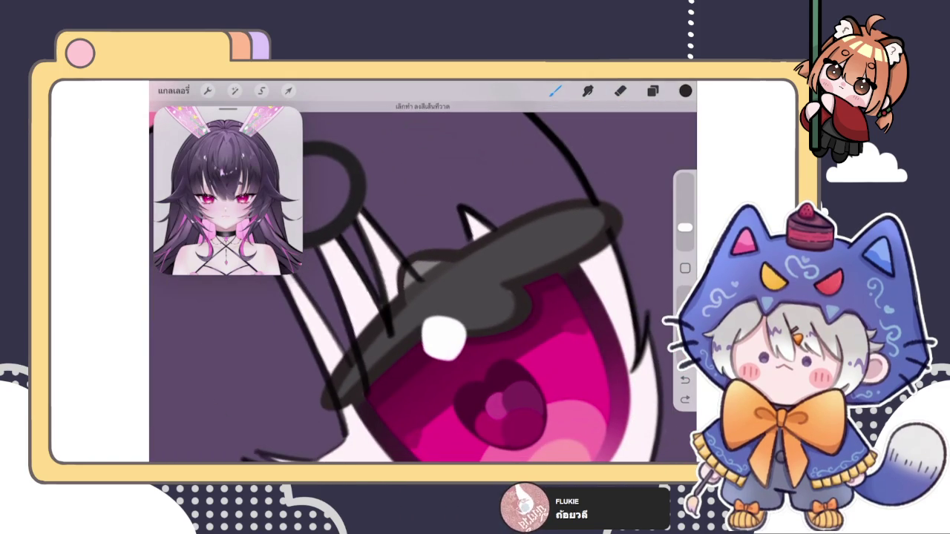
scroll(394, 312, "up", 3)
scroll(393, 312, "up", 3)
left_click(619, 89)
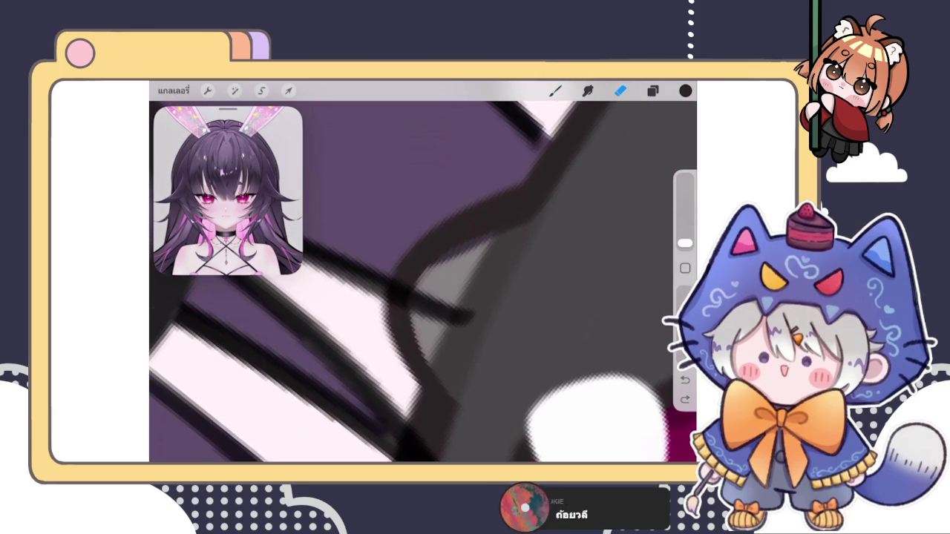
left_click(555, 216)
scroll(423, 282, "down", 2)
scroll(423, 282, "down", 2)
scroll(423, 282, "down", 1)
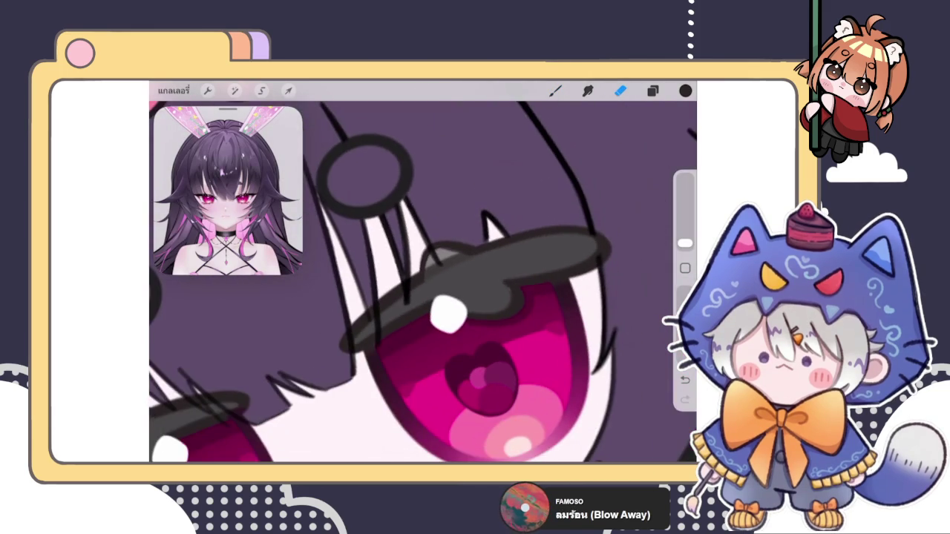
scroll(423, 282, "down", 3)
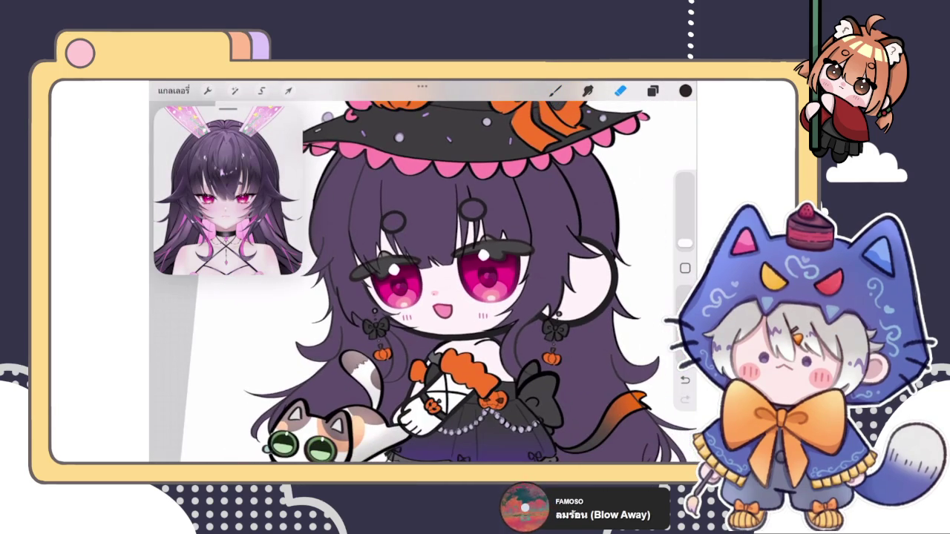
Step: Move the eyelid layer below the black-marks layer
scroll(423, 282, "up", 3)
left_click(652, 90)
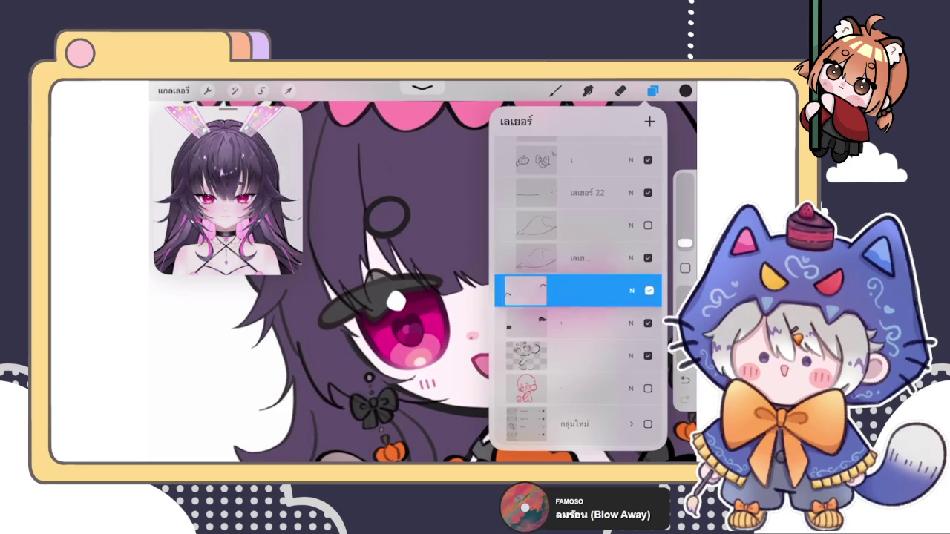
left_click_drag(526, 290, 526, 327)
left_click(526, 327)
left_click(526, 327)
Step: Shade over the dark grey lash shape with light grey brush strokes
left_click(619, 89)
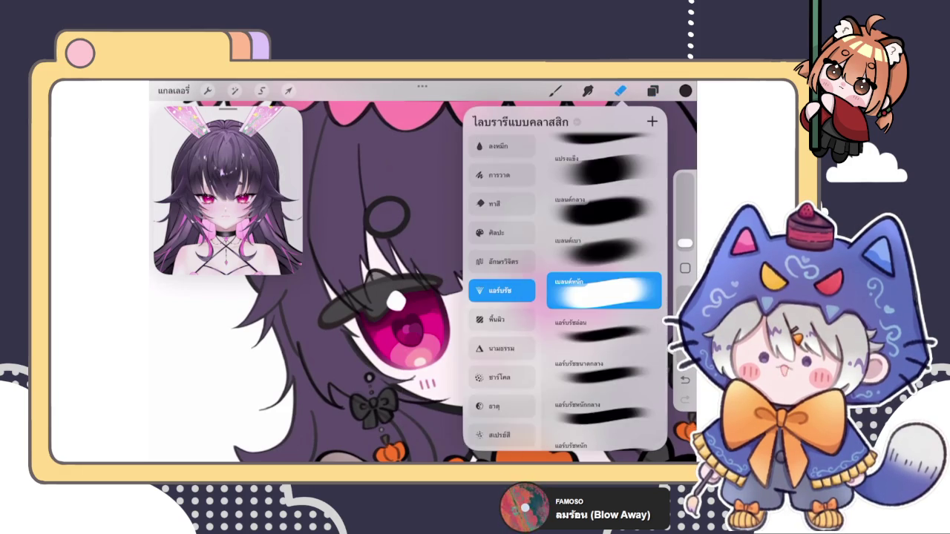
scroll(423, 282, "up", 3)
left_click(405, 293)
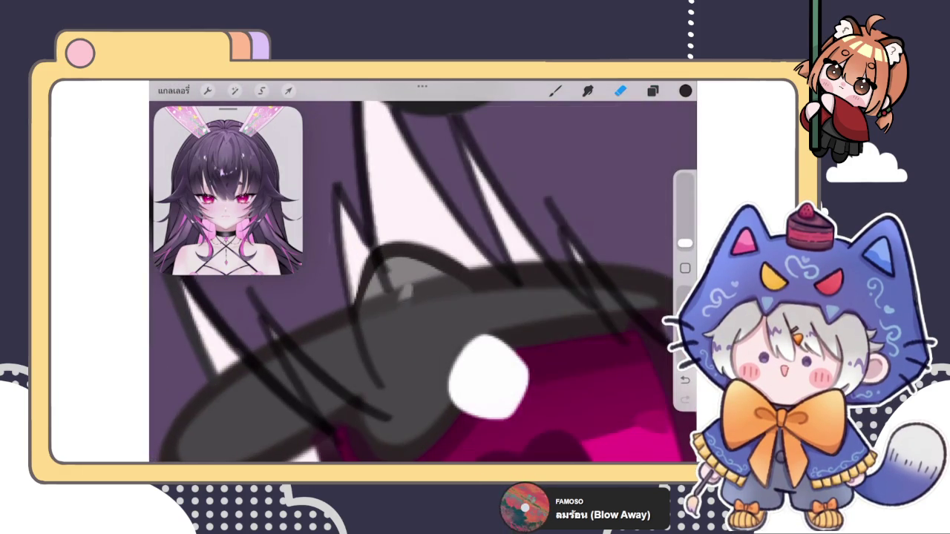
scroll(404, 291, "up", 3)
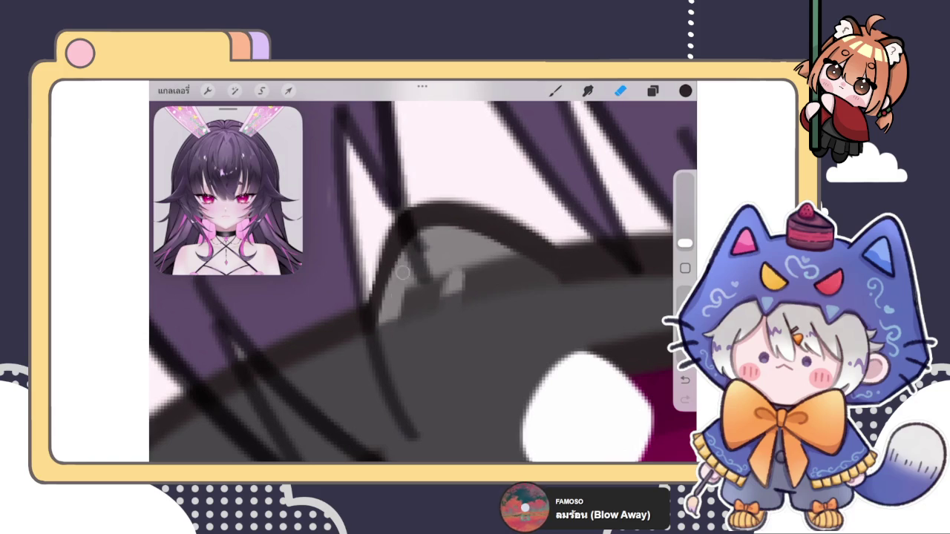
mouse_move(398, 333)
left_mouse_down()
mouse_move(456, 276)
mouse_move(472, 303)
mouse_move(492, 275)
mouse_move(523, 290)
mouse_move(532, 265)
mouse_move(515, 254)
left_mouse_up()
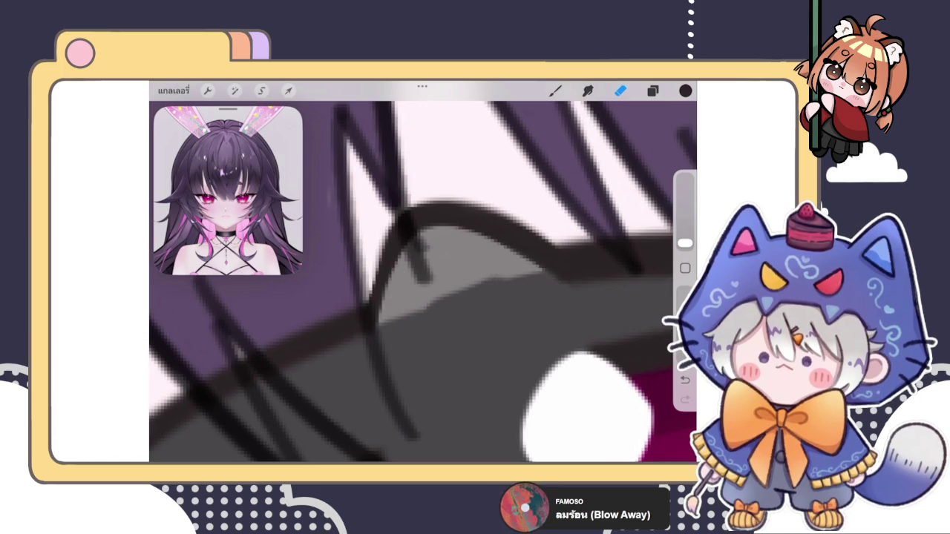
left_click_drag(409, 335, 375, 343)
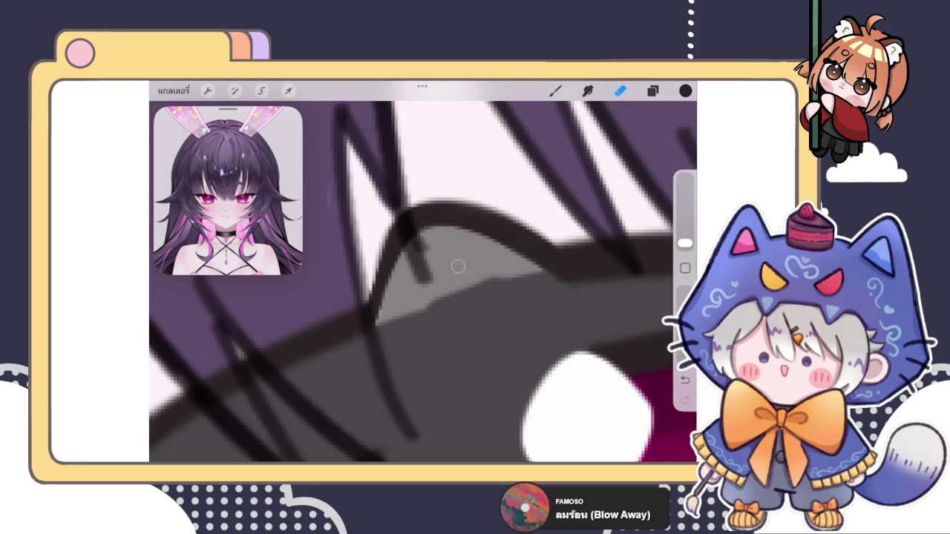
Step: Zoom in and extend the light grey further across and up the lash area
scroll(423, 282, "down", 3)
scroll(423, 282, "down", 5)
scroll(423, 282, "up", 5)
scroll(423, 296, "up", 5)
scroll(423, 297, "up", 3)
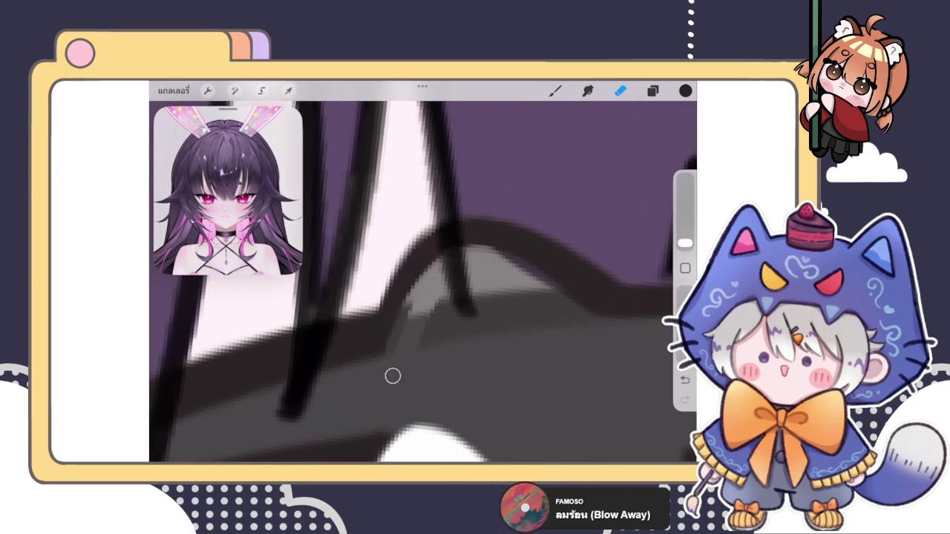
mouse_move(403, 319)
left_mouse_down()
mouse_move(441, 289)
mouse_move(430, 357)
mouse_move(492, 292)
mouse_move(528, 333)
mouse_move(415, 282)
mouse_move(379, 252)
left_mouse_up()
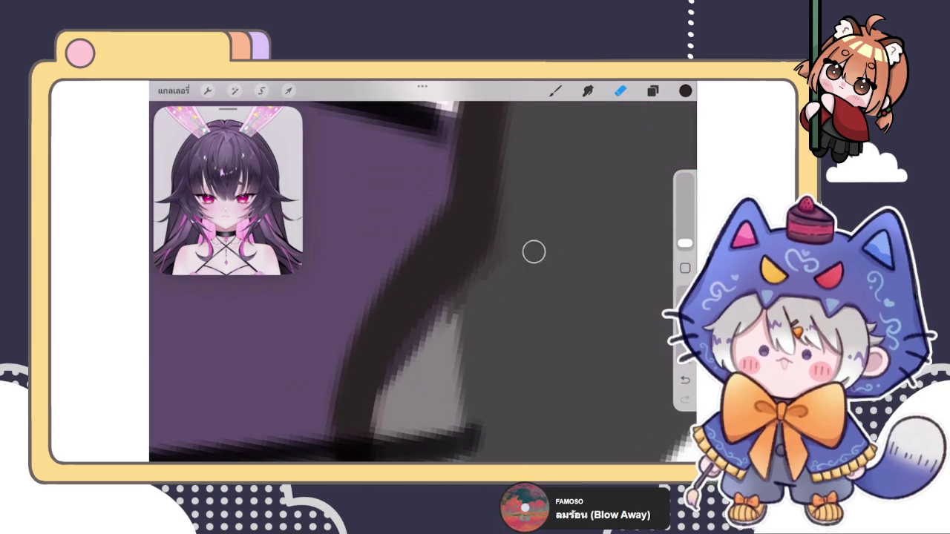
left_click_drag(451, 314, 437, 322)
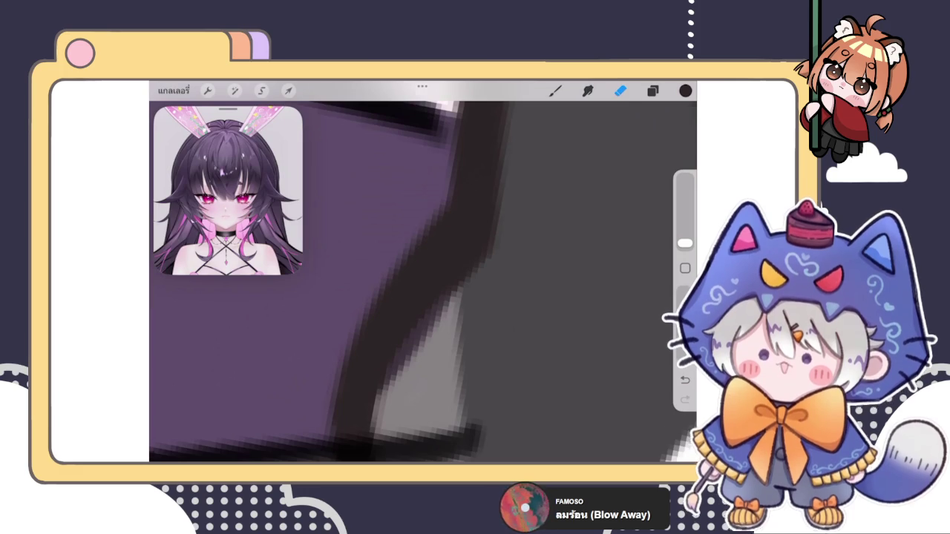
left_click_drag(555, 292, 519, 267)
scroll(423, 282, "down", 5)
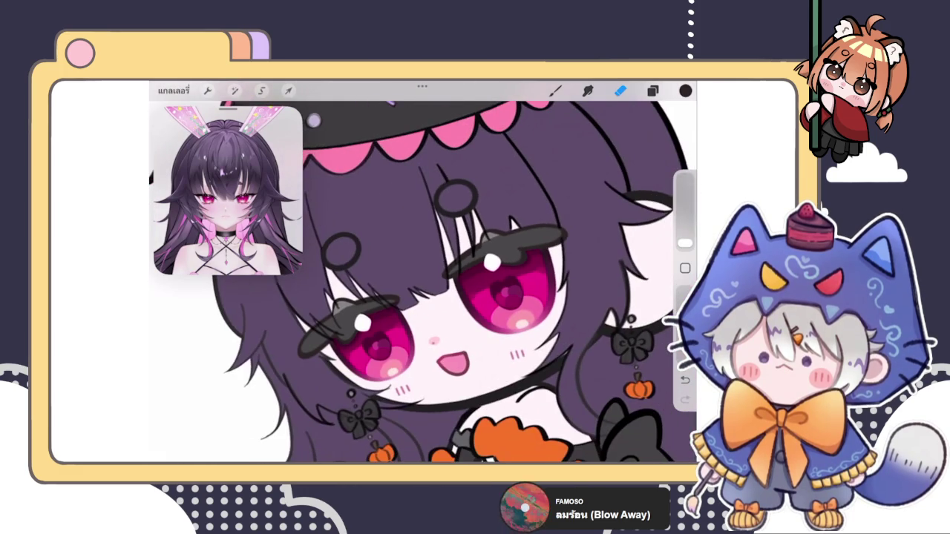
Step: Merge the top layer down into the layer below
scroll(423, 282, "up", 3)
left_click(652, 89)
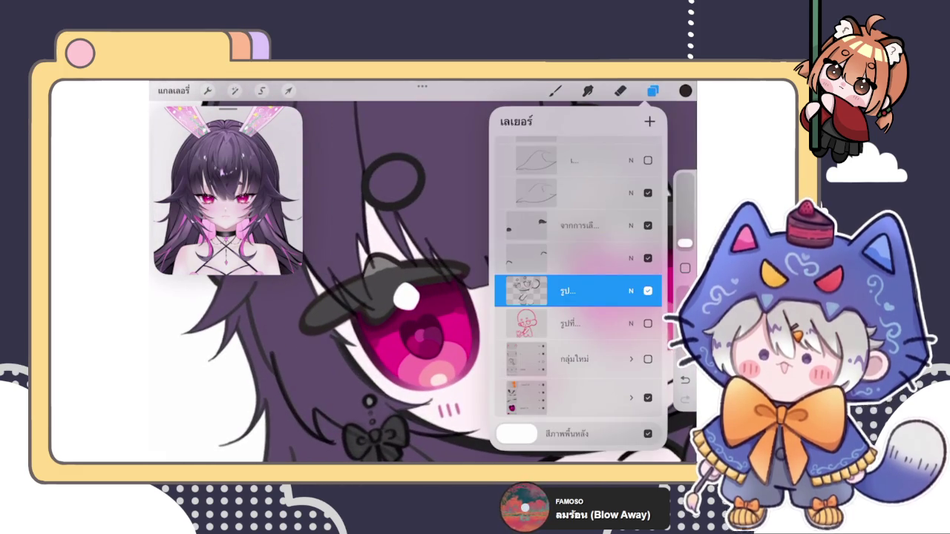
left_click(579, 258)
left_click(579, 257)
left_click(445, 338)
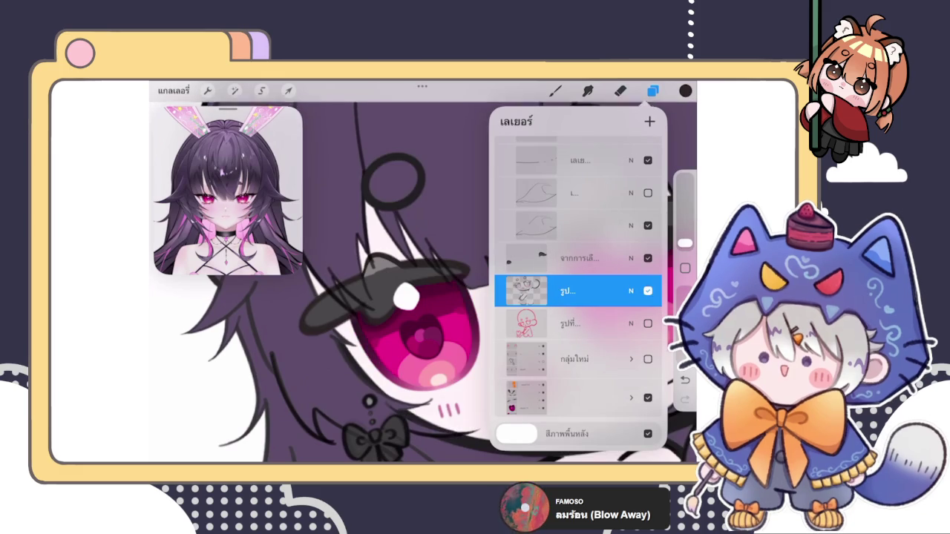
Step: Delete the unused layer and select a working layer in the second group
left_click_drag(608, 258, 534, 257)
left_click(647, 258)
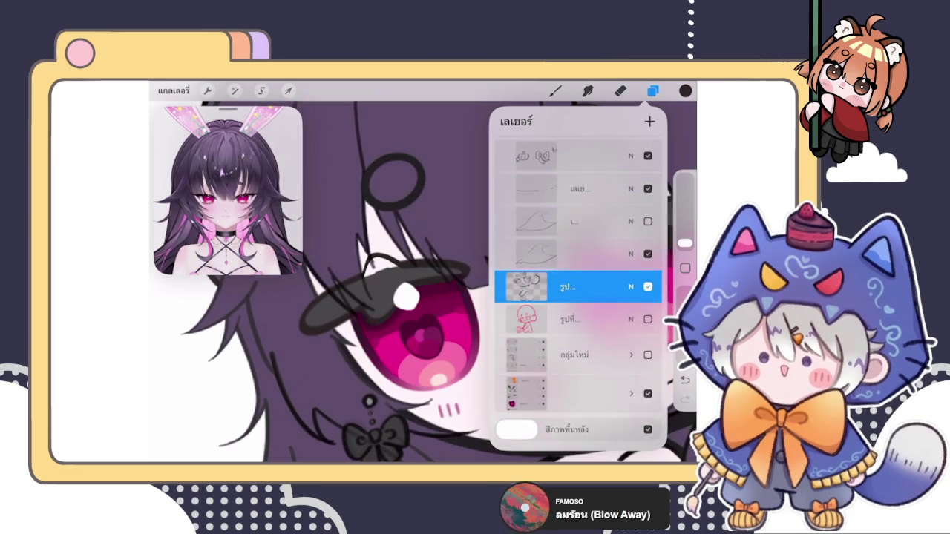
left_click(631, 379)
scroll(579, 297, "down", 3)
scroll(579, 297, "down", 2)
left_click(579, 206)
left_click(652, 91)
Step: Paint dark grey over the pink gaps at the inner eye corner, undoing a stray highlight stroke
left_click(621, 91)
scroll(423, 282, "up", 3)
left_click(555, 91)
scroll(423, 282, "up", 2)
left_click_drag(542, 319, 579, 356)
key("ctrl+z")
scroll(423, 282, "up", 3)
left_click_drag(438, 289, 413, 350)
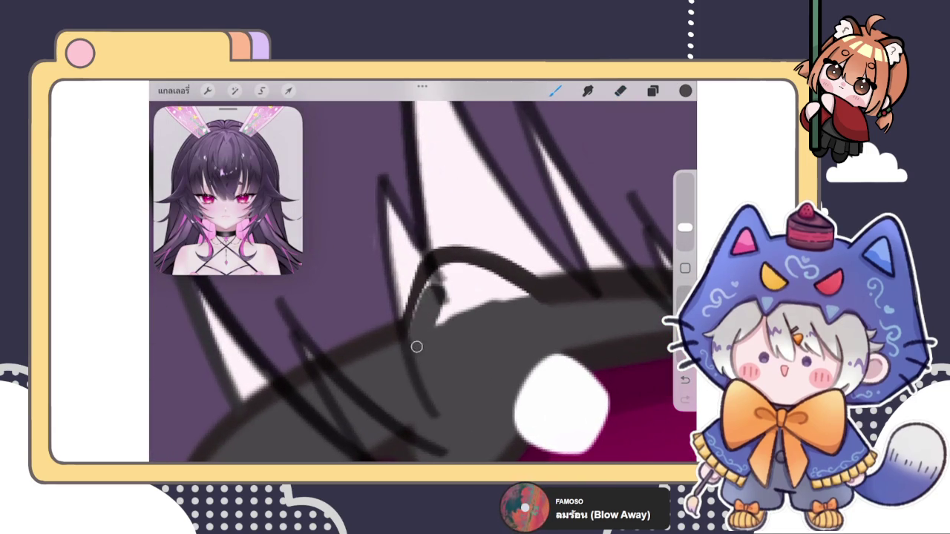
mouse_move(445, 274)
left_mouse_down()
mouse_move(428, 333)
mouse_move(487, 265)
left_mouse_up()
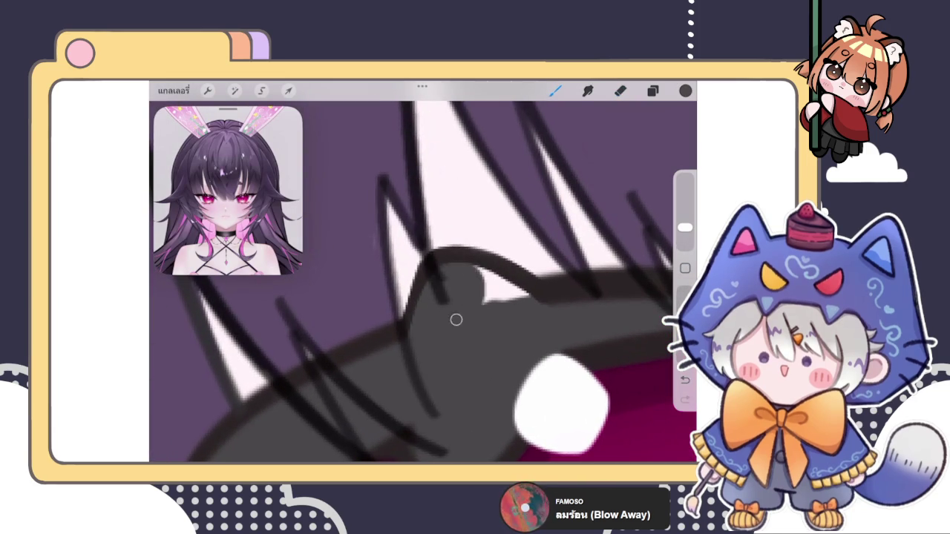
left_click_drag(464, 327, 519, 271)
Step: Fill dark grey around the thin arc line by the eye
scroll(423, 282, "down", 2)
scroll(423, 282, "down", 1)
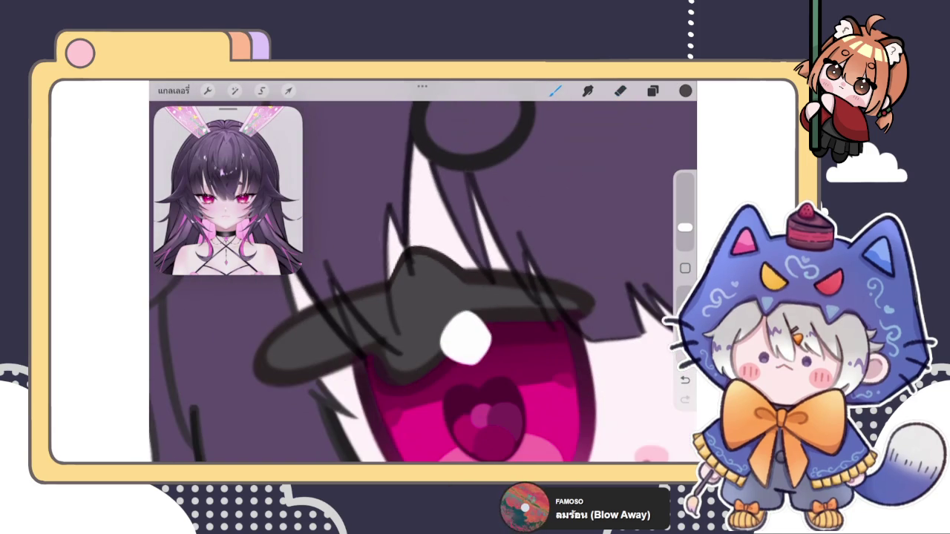
scroll(408, 265, "up", 2)
scroll(408, 265, "up", 2)
key("e")
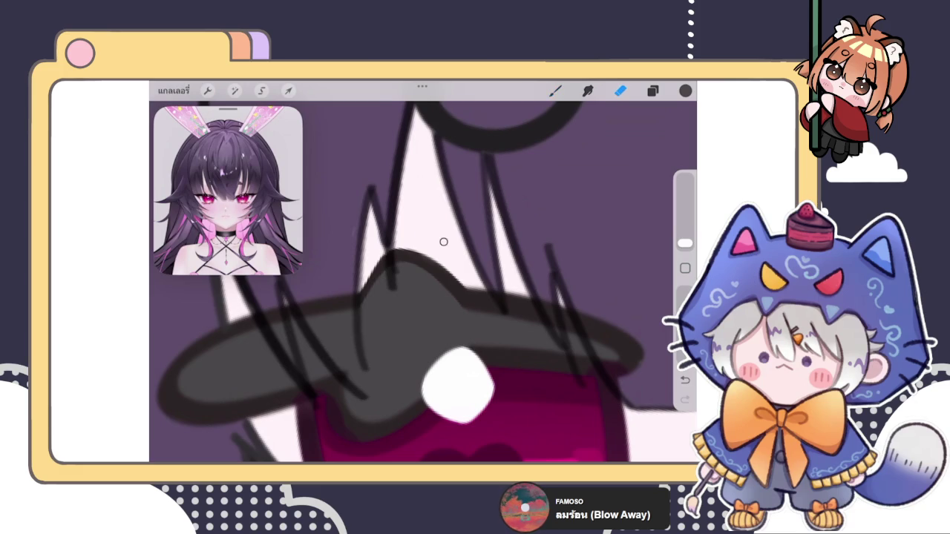
key("b")
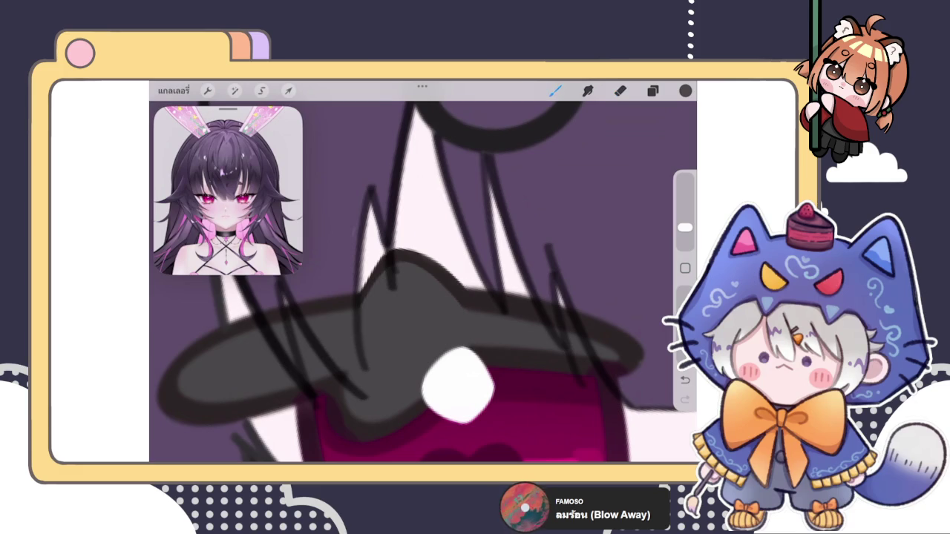
scroll(423, 282, "down", 3)
scroll(423, 282, "down", 2)
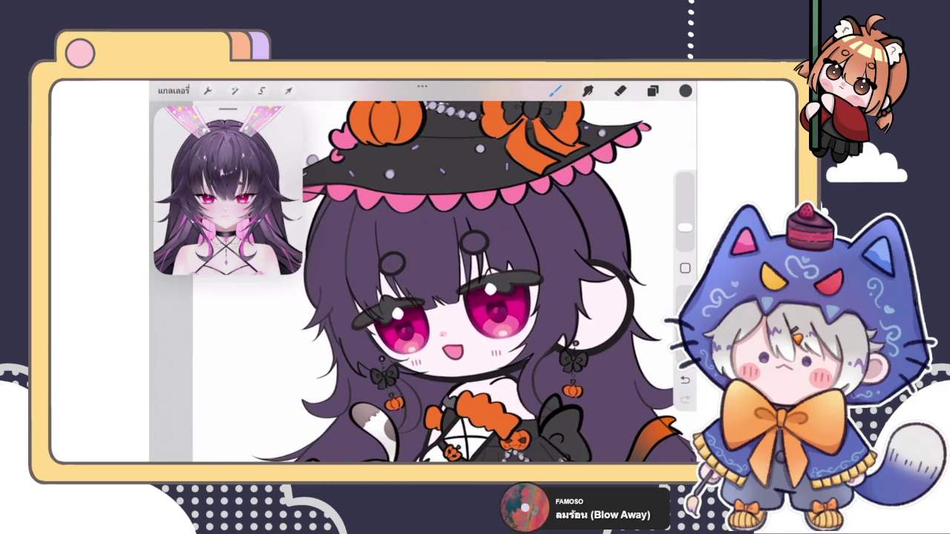
scroll(406, 330, "up", 2)
scroll(406, 329, "up", 2)
scroll(406, 330, "up", 1)
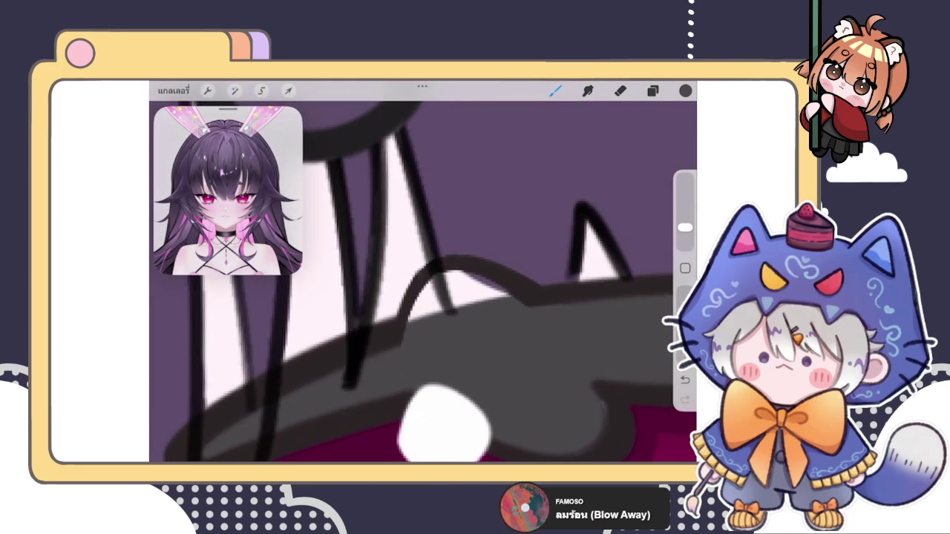
mouse_move(427, 319)
left_mouse_down()
mouse_move(470, 271)
mouse_move(430, 312)
mouse_move(456, 301)
left_mouse_up()
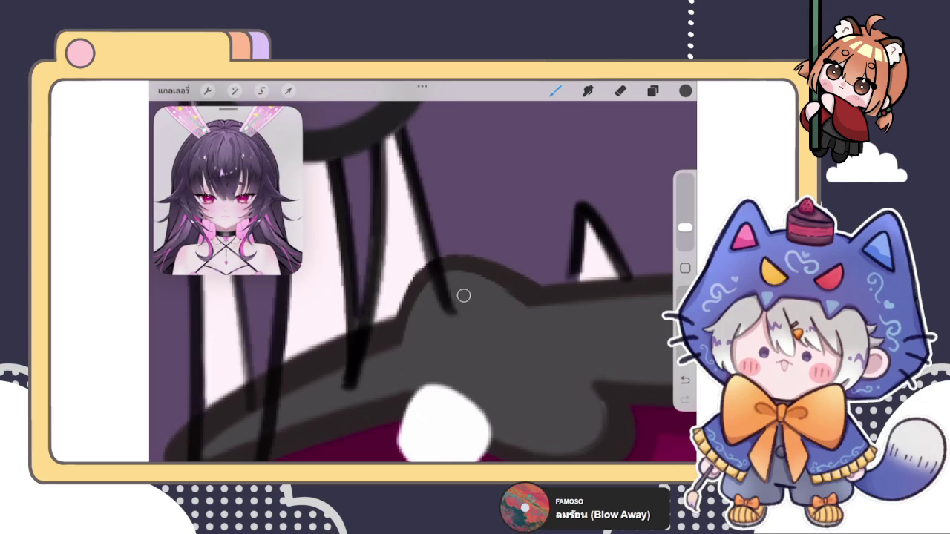
scroll(423, 282, "down", 2)
scroll(423, 282, "down", 2)
scroll(423, 282, "down", 2)
scroll(423, 282, "down", 1)
Step: Select the layer holding the line sketch
left_click(652, 90)
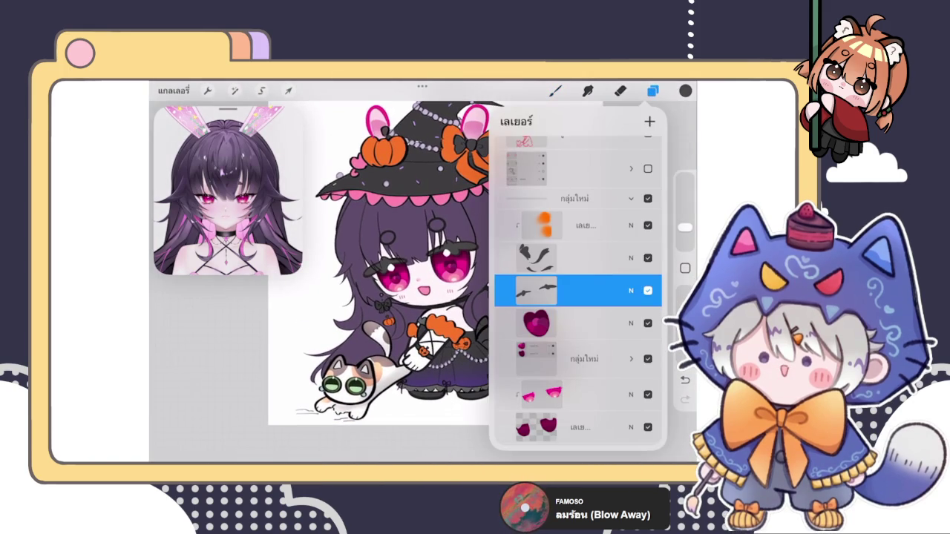
scroll(578, 289, "up", 2)
scroll(578, 290, "up", 3)
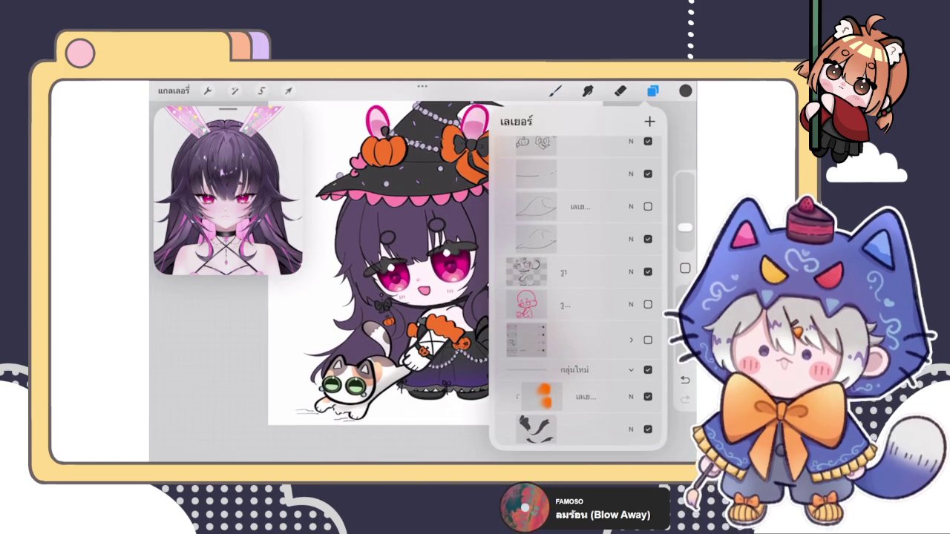
left_click(564, 272)
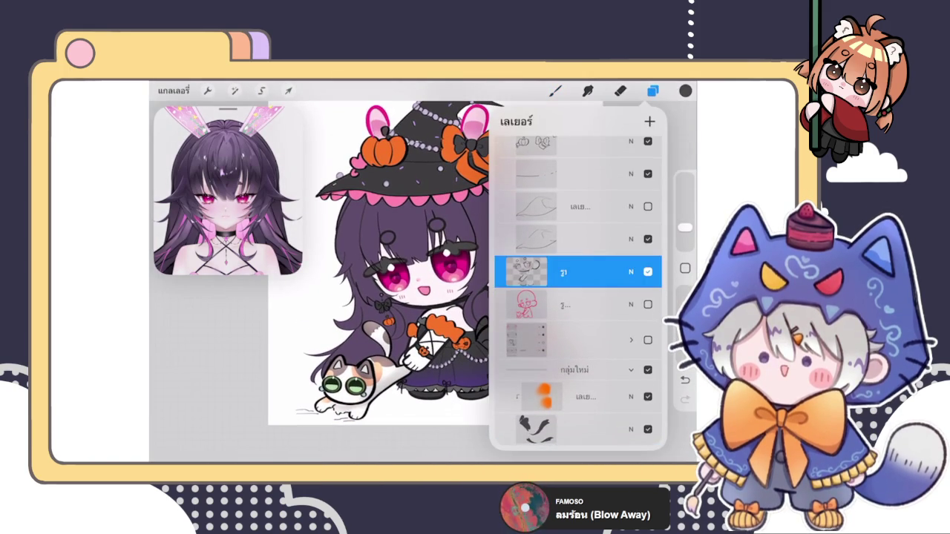
left_click(652, 90)
scroll(423, 282, "up", 5)
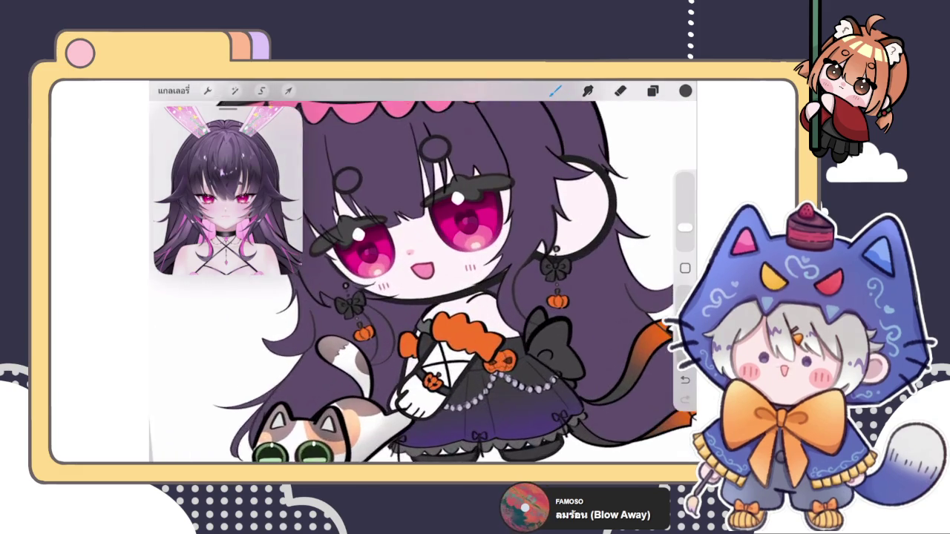
scroll(423, 282, "up", 5)
left_click(620, 89)
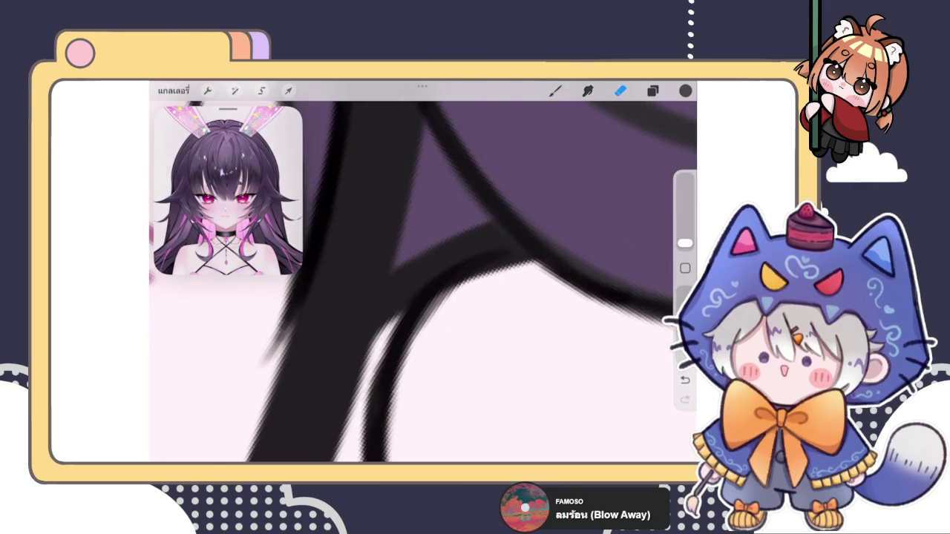
Step: Make the eraser slightly larger with the size slider
left_click_drag(684, 243, 684, 239)
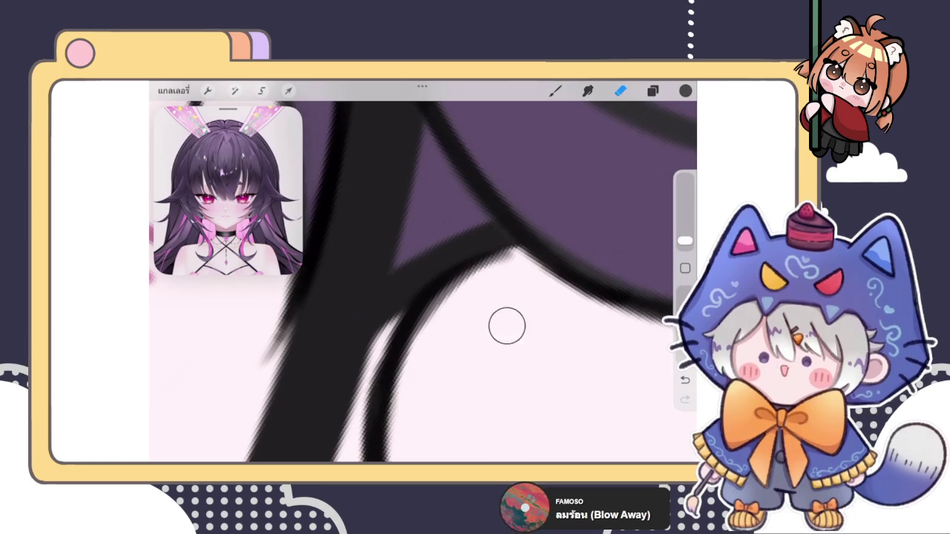
scroll(423, 282, "down", 3)
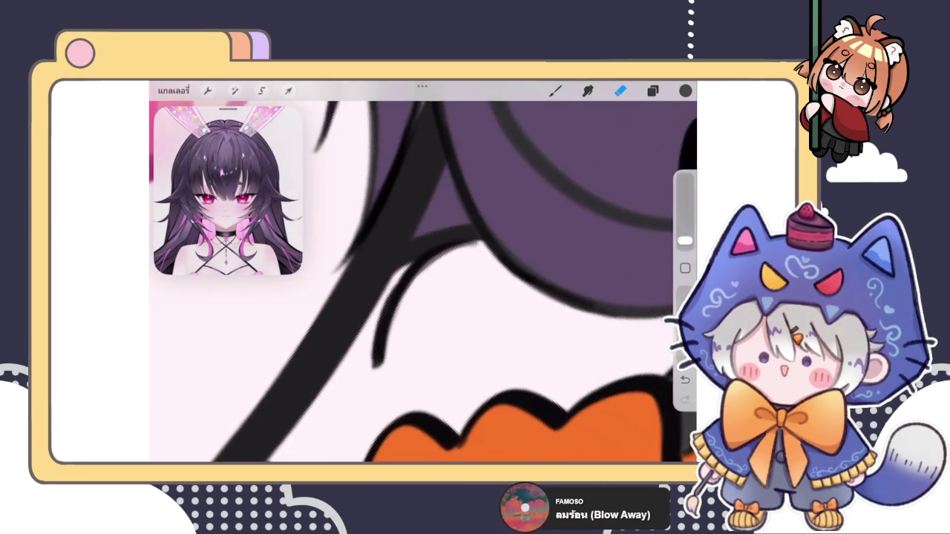
scroll(423, 282, "down", 3)
scroll(423, 282, "down", 3)
scroll(423, 282, "down", 3)
Step: Switch to the brush, sample a colour from the artwork, and bring up the current layer's options
key("b")
scroll(423, 282, "up", 3)
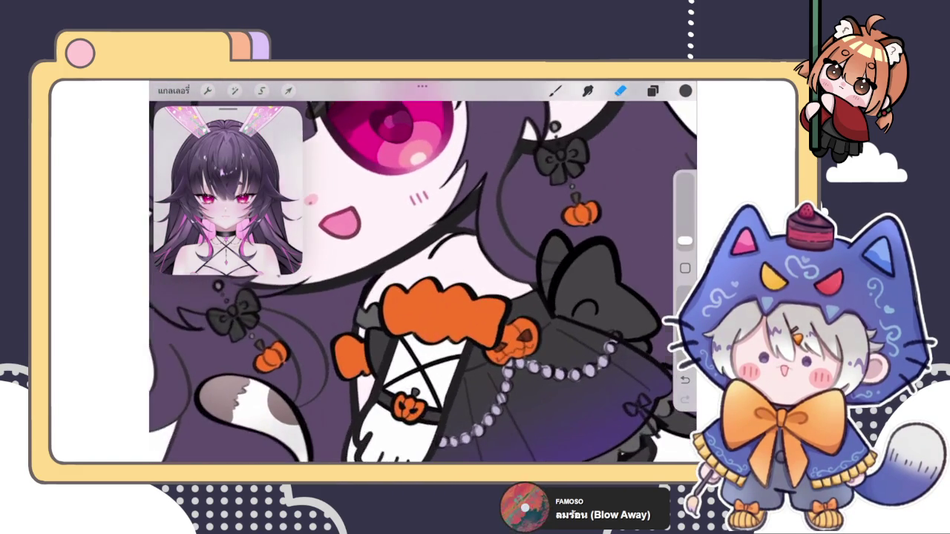
scroll(423, 282, "up", 3)
scroll(423, 282, "up", 3)
scroll(423, 282, "up", 3)
left_click(529, 350)
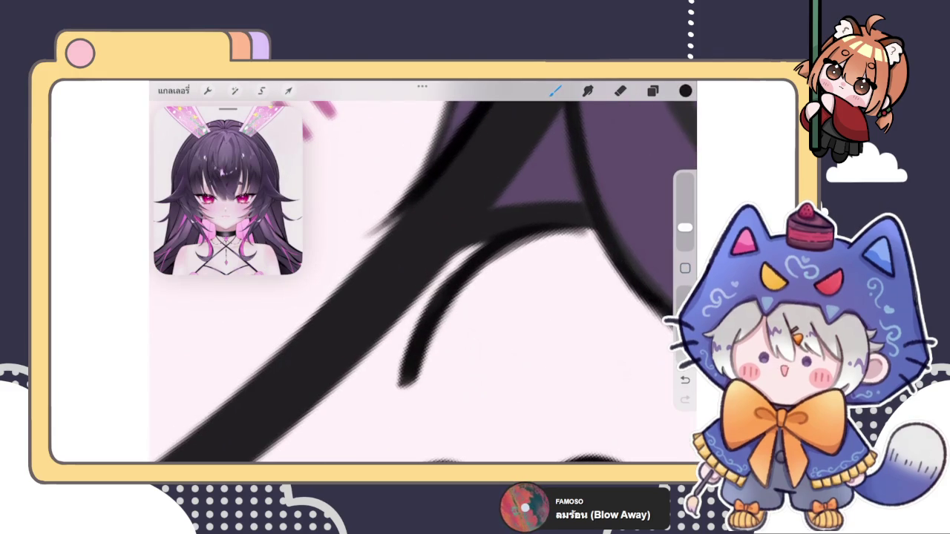
left_click(652, 91)
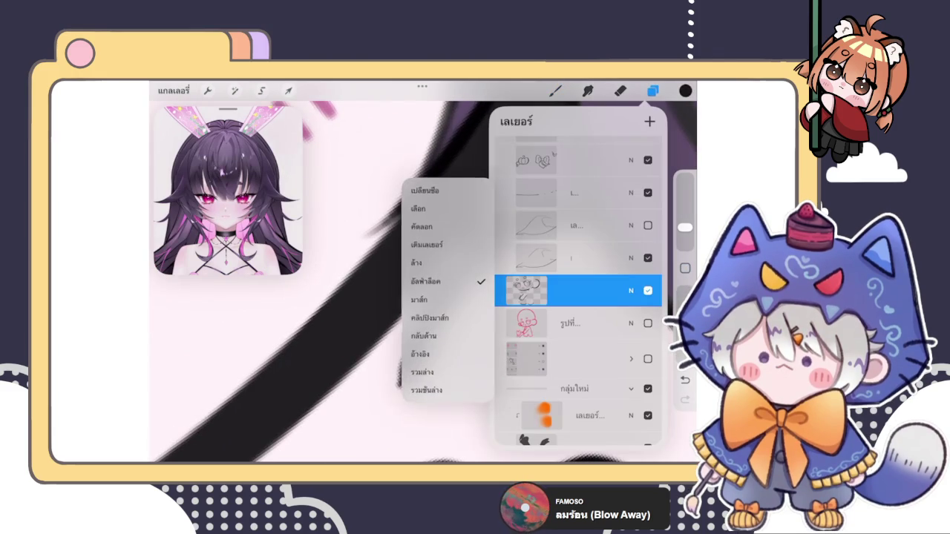
Step: Close the layer options and switch to the eraser
left_click(652, 90)
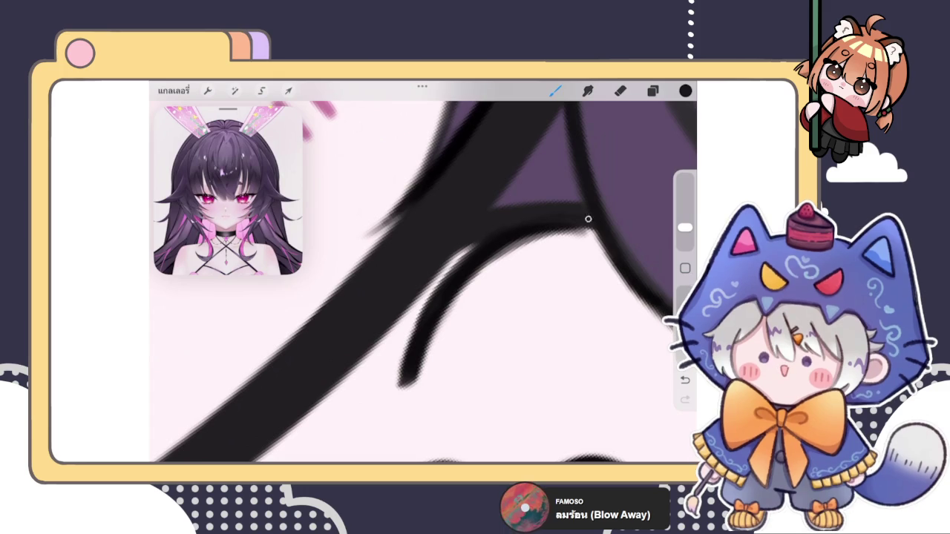
scroll(415, 282, "up", 2)
left_click(620, 91)
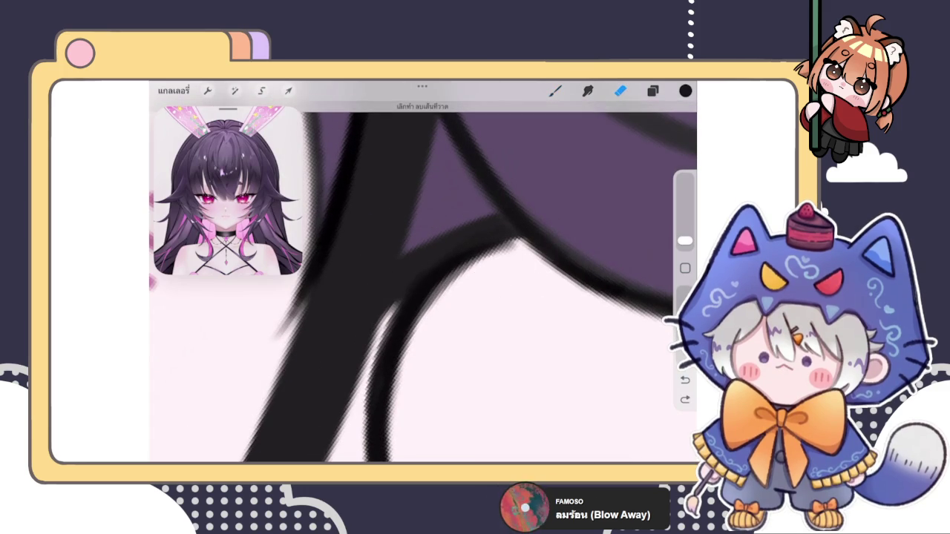
Step: Select the bottom base layer and take a larger brush in the pale pink skin colour
left_click(652, 91)
scroll(579, 282, "down", 5)
scroll(579, 282, "up", 1)
left_click(579, 395)
left_click(653, 90)
left_click(555, 91)
left_click(685, 267)
left_click(527, 335)
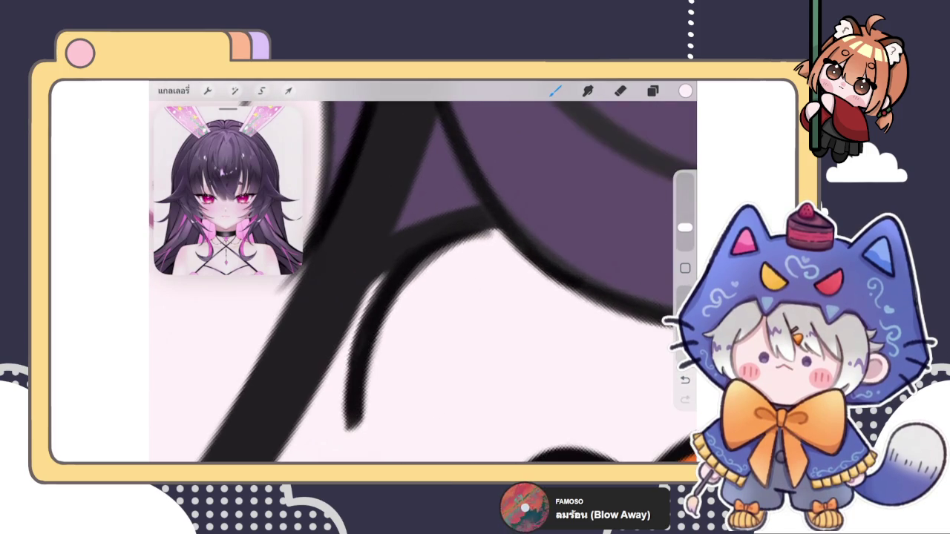
Step: Toggle a layer's visibility on and off to find which layer holds the lines
left_click(652, 90)
left_click(652, 91)
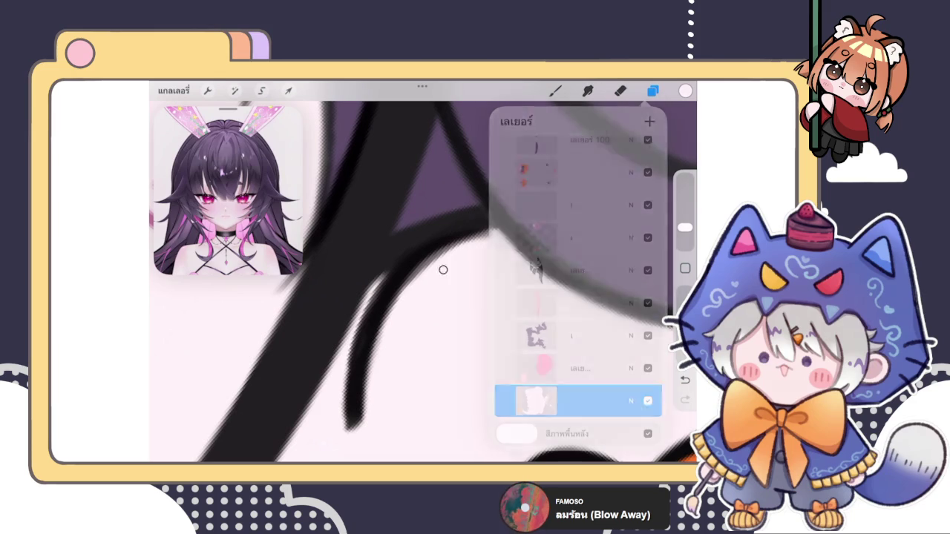
left_click(652, 91)
scroll(579, 289, "up", 10)
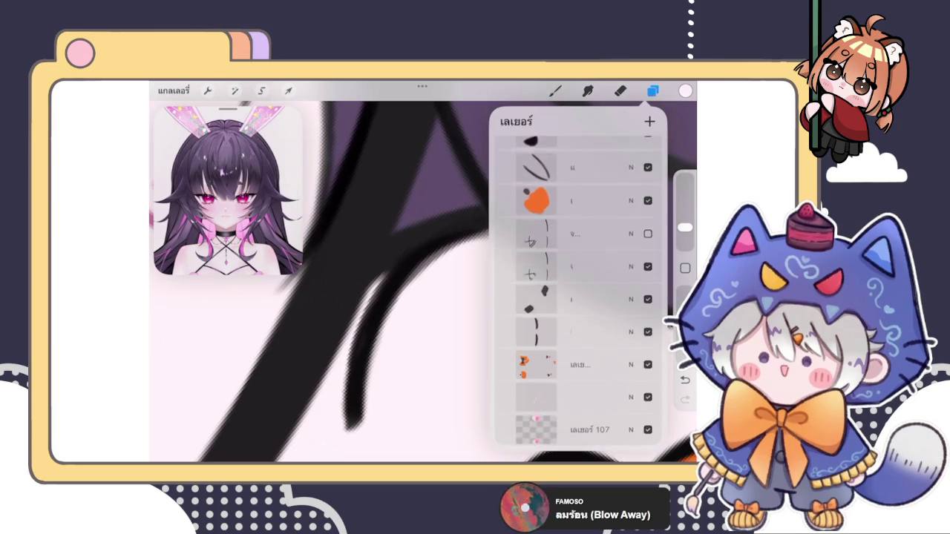
scroll(579, 289, "up", 5)
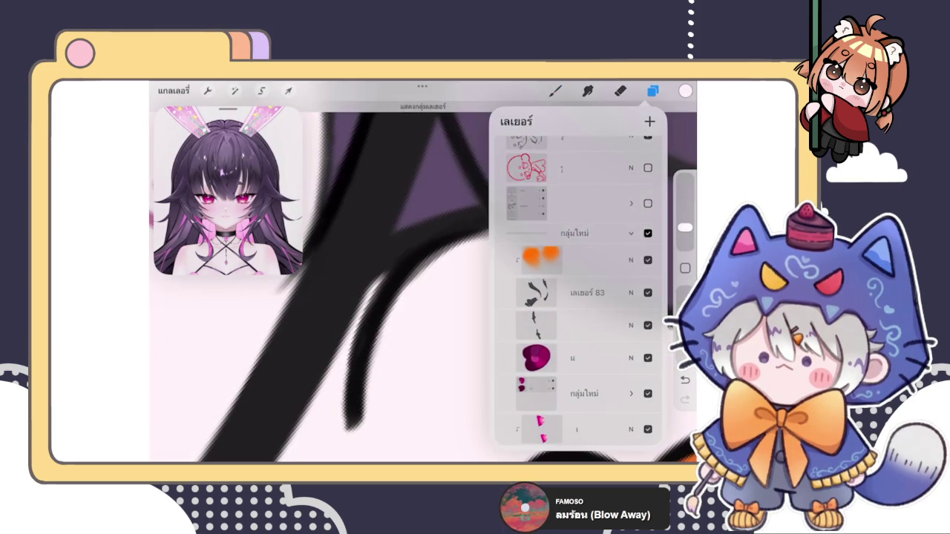
scroll(579, 289, "up", 5)
left_click(647, 300)
left_click(648, 299)
left_click(648, 299)
left_click(648, 299)
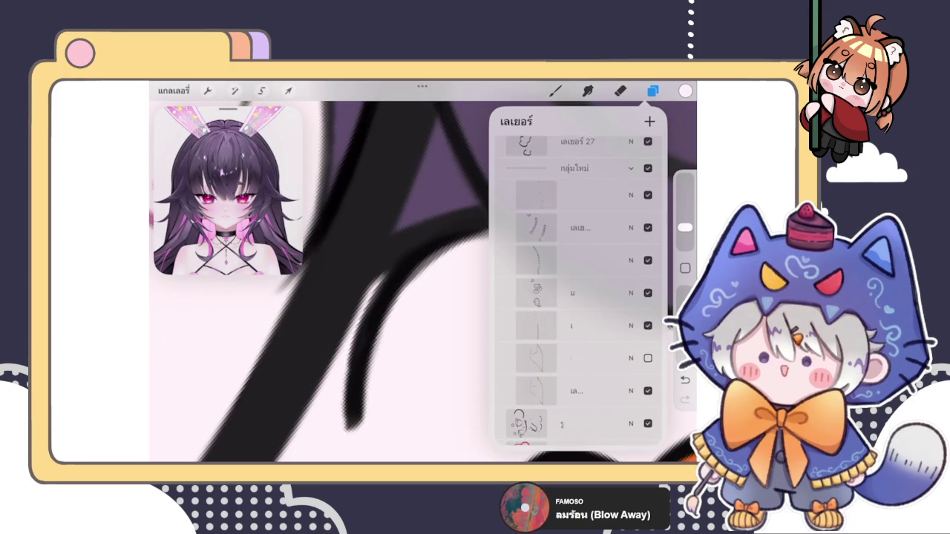
scroll(579, 290, "up", 5)
scroll(578, 289, "up", 5)
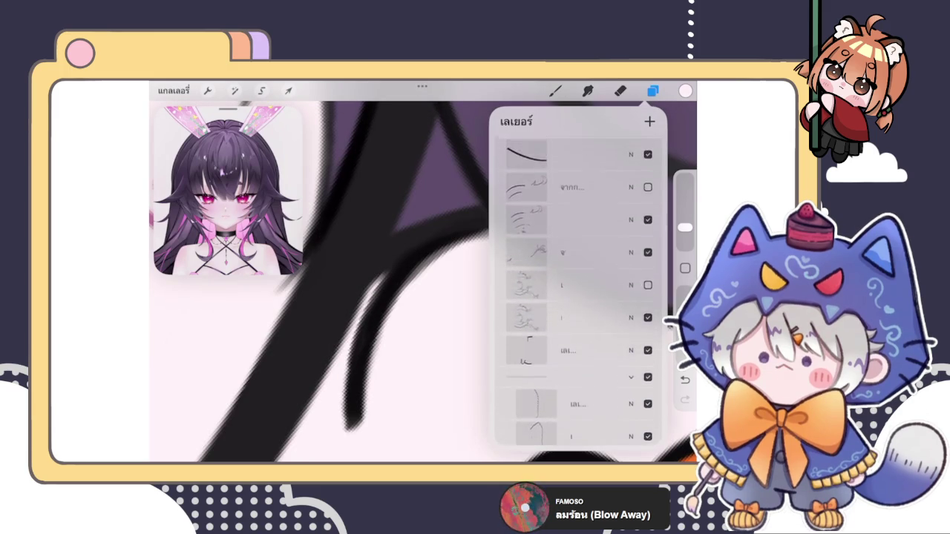
Step: Select Layer 32, confirm its lines by toggling visibility, switch to the eraser, and zoom out
left_click(579, 220)
left_click(648, 221)
left_click(648, 221)
left_click(620, 90)
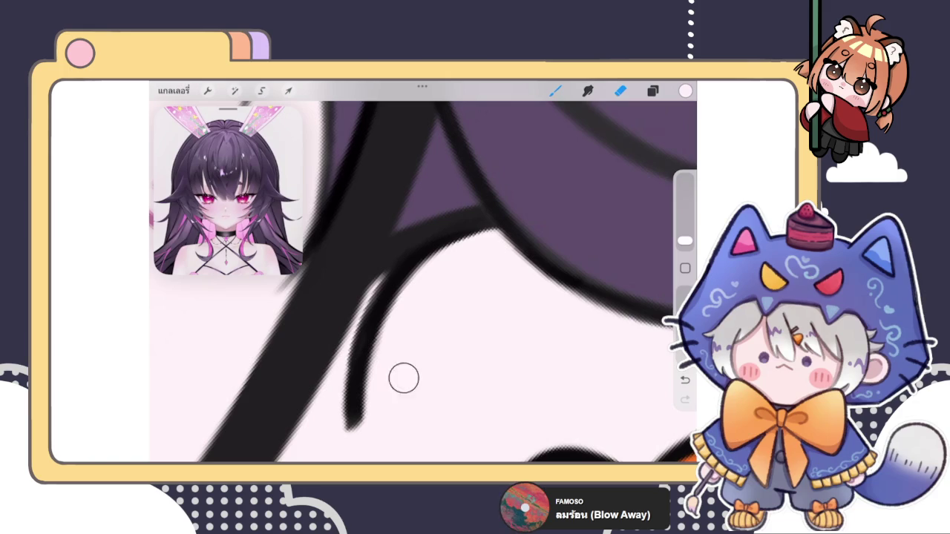
scroll(423, 282, "down", 3)
scroll(422, 282, "down", 3)
scroll(423, 282, "down", 3)
scroll(423, 282, "down", 2)
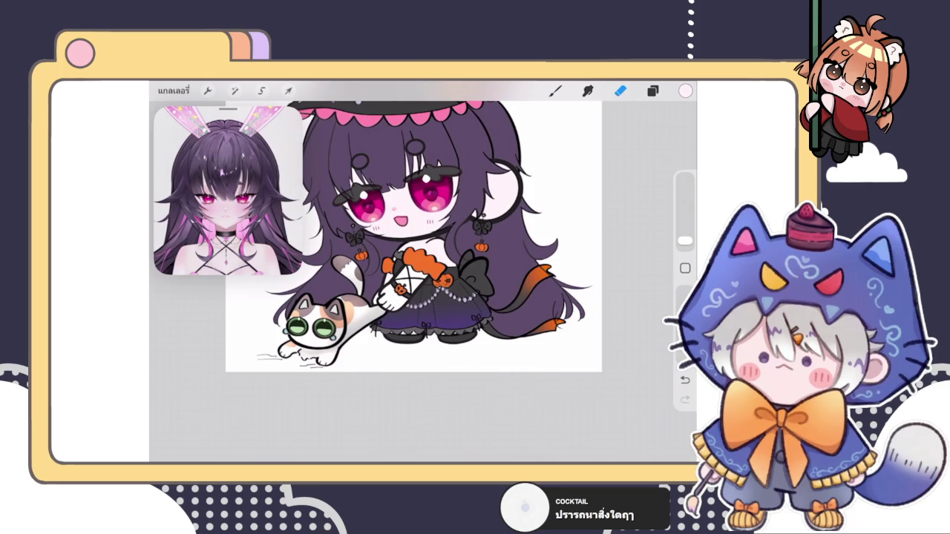
scroll(413, 237, "up", 3)
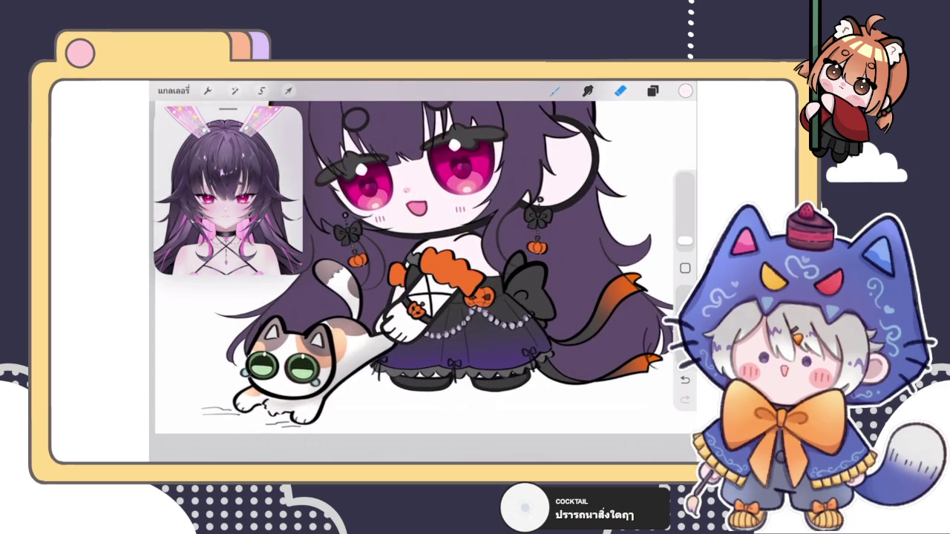
left_click(652, 90)
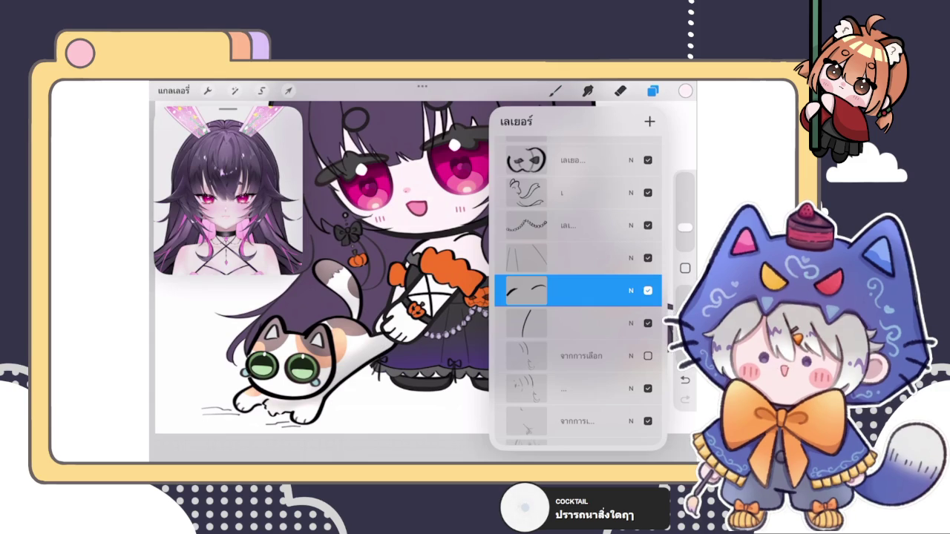
left_click(652, 91)
left_click(652, 91)
scroll(577, 297, "down", 2)
scroll(578, 297, "up", 3)
scroll(577, 297, "up", 5)
scroll(577, 296, "down", 5)
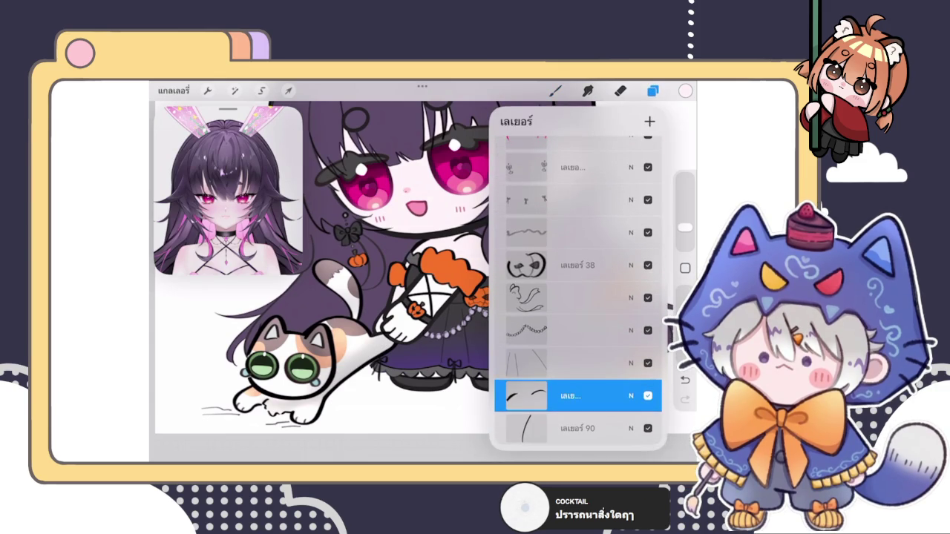
scroll(577, 296, "up", 4)
scroll(578, 297, "down", 5)
scroll(578, 297, "down", 2)
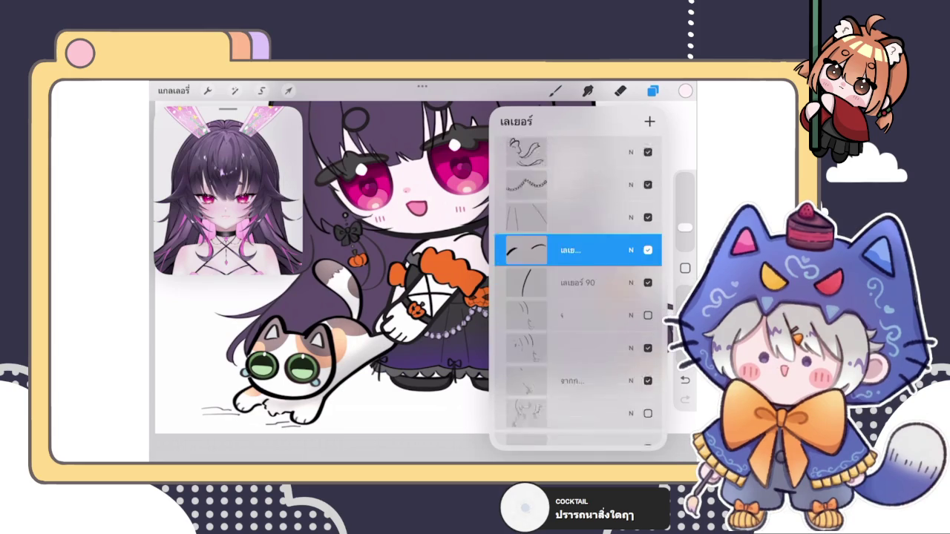
scroll(577, 296, "down", 3)
scroll(577, 297, "down", 2)
scroll(578, 297, "up", 3)
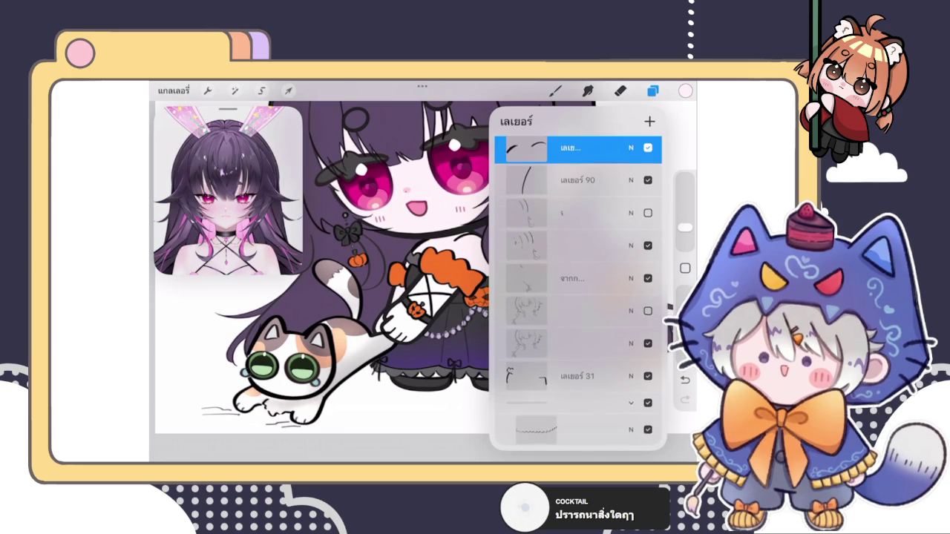
scroll(578, 297, "up", 3)
scroll(577, 297, "up", 3)
scroll(577, 297, "down", 4)
scroll(577, 297, "down", 3)
scroll(578, 297, "down", 3)
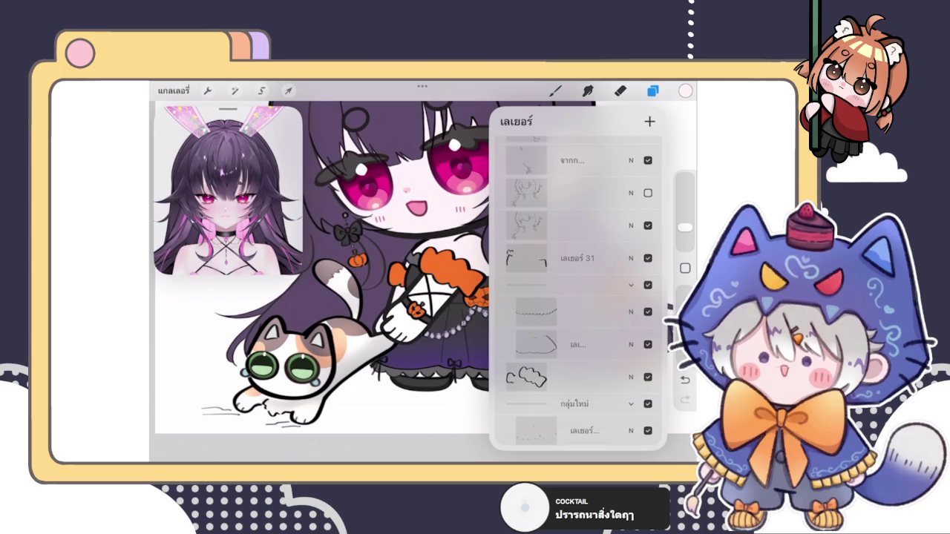
scroll(577, 297, "down", 3)
scroll(577, 297, "down", 2)
scroll(578, 297, "down", 2)
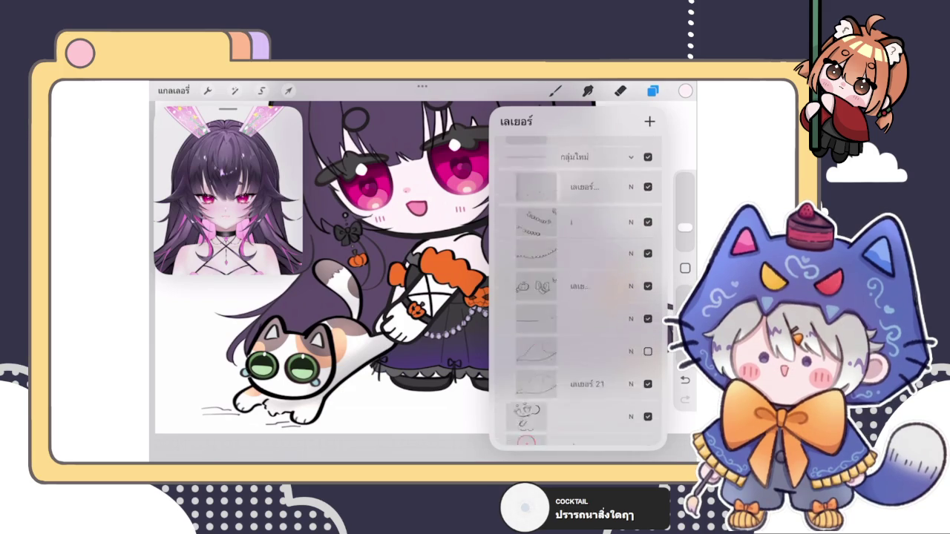
scroll(577, 297, "up", 2)
scroll(577, 297, "up", 2)
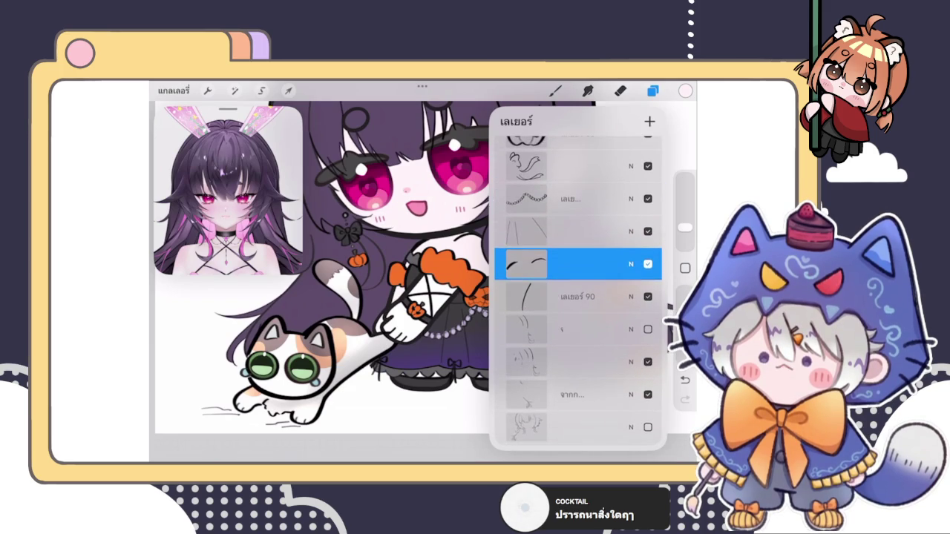
left_click(526, 264)
scroll(423, 297, "up", 5)
scroll(422, 297, "up", 5)
mouse_move(456, 386)
left_mouse_down()
mouse_move(445, 288)
mouse_move(501, 254)
left_mouse_up()
key("e")
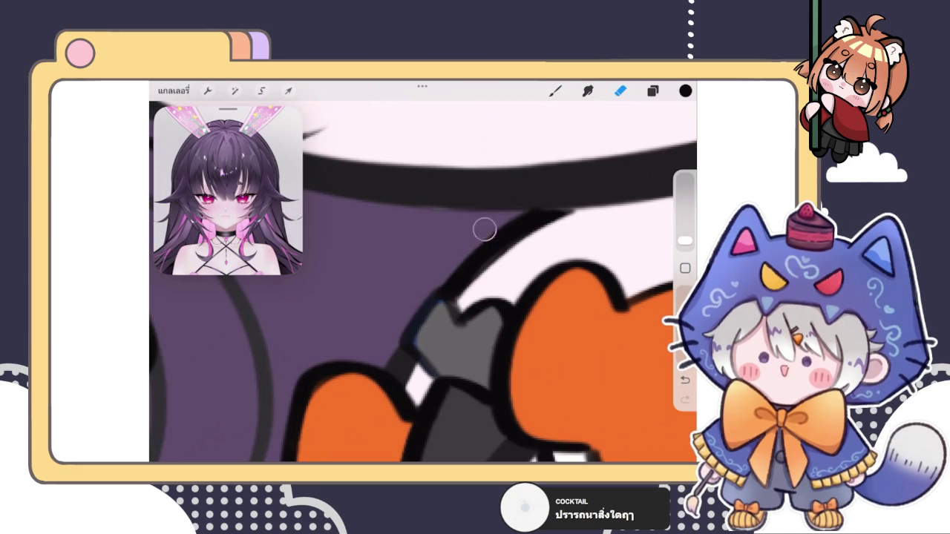
scroll(422, 282, "up", 5)
key("b")
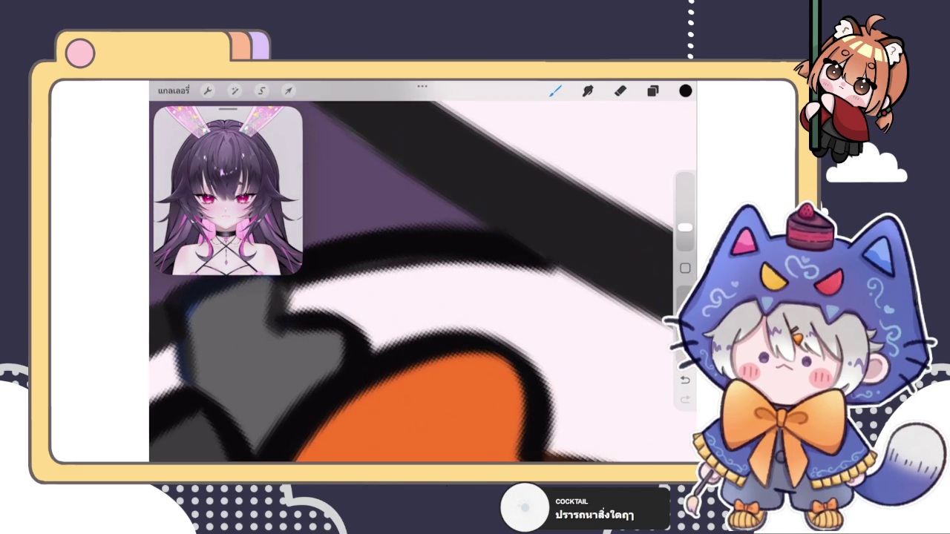
scroll(565, 271, "up", 2)
scroll(423, 282, "down", 3)
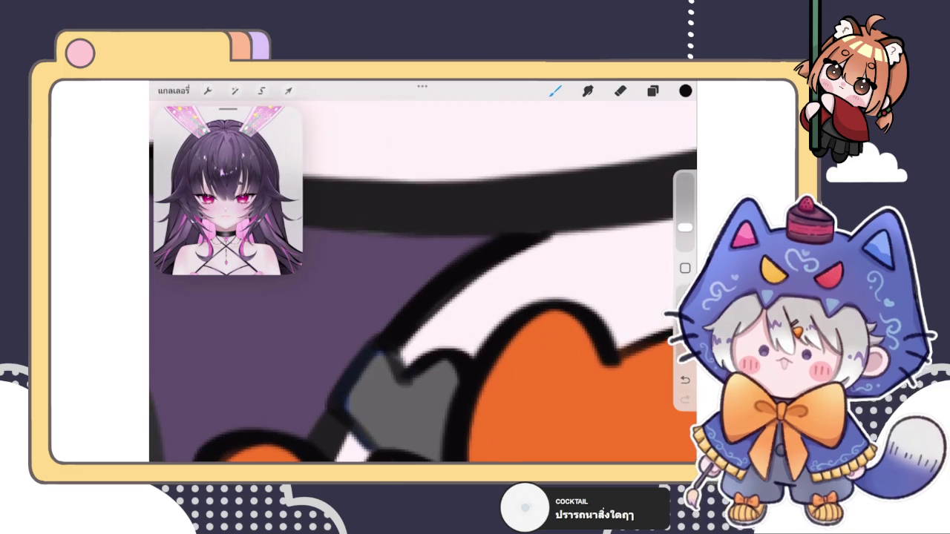
mouse_move(520, 239)
left_mouse_down()
mouse_move(430, 303)
mouse_move(487, 250)
mouse_move(417, 299)
mouse_move(400, 338)
mouse_move(408, 322)
mouse_move(386, 333)
mouse_move(430, 315)
left_mouse_up()
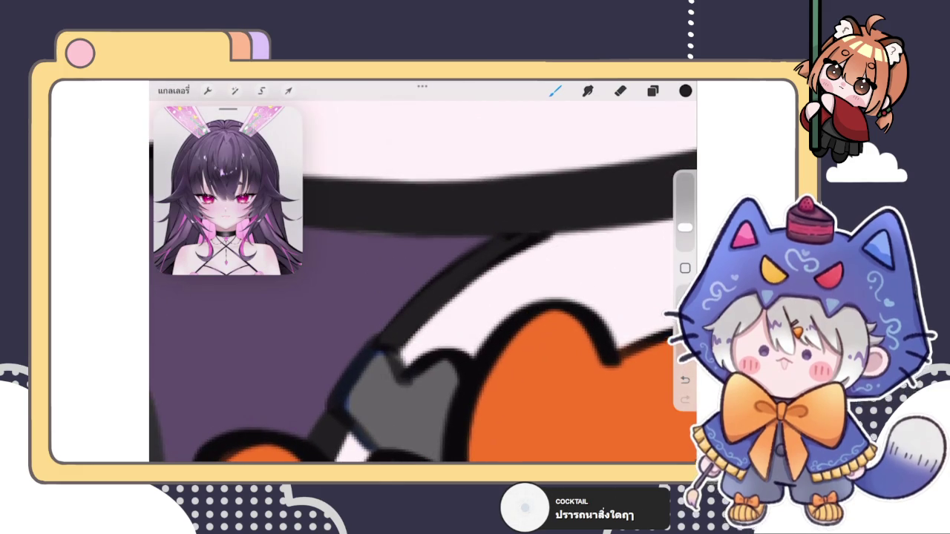
key("ctrl+z")
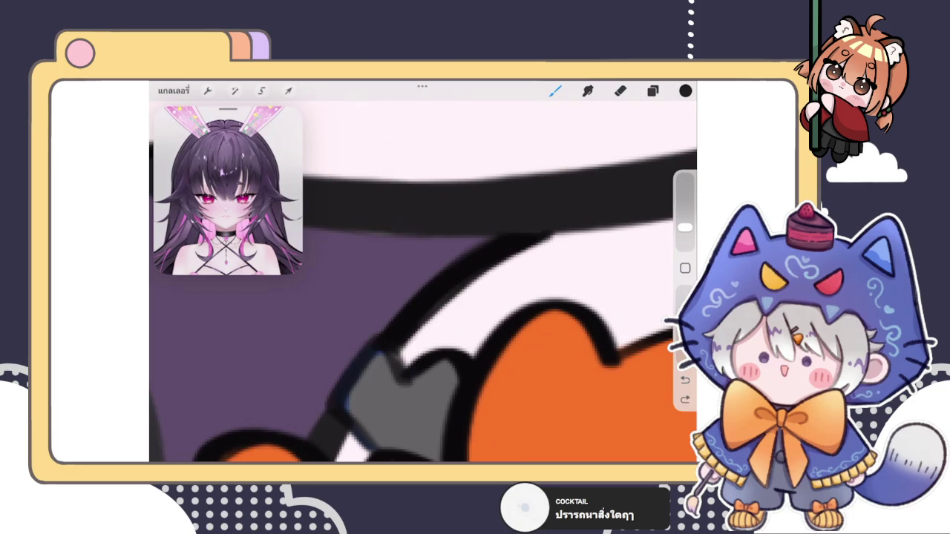
left_click(425, 314)
left_click_drag(425, 314, 496, 250)
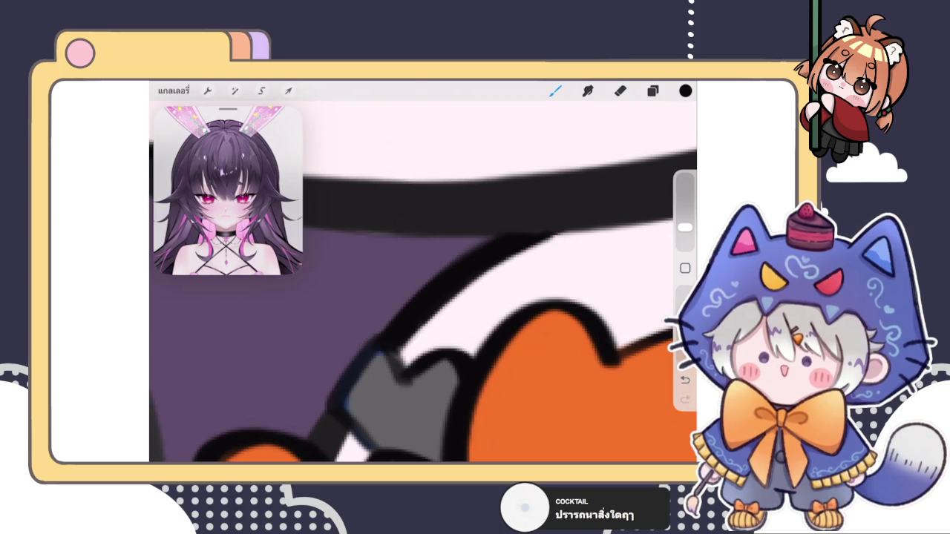
scroll(423, 282, "down", 5)
scroll(423, 282, "down", 3)
scroll(423, 282, "up", 5)
scroll(423, 282, "up", 3)
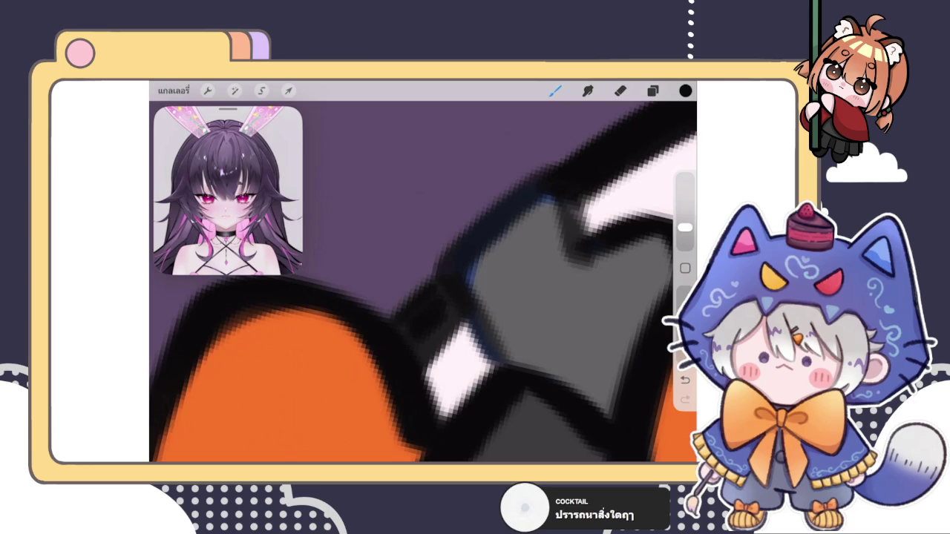
key("ctrl+z")
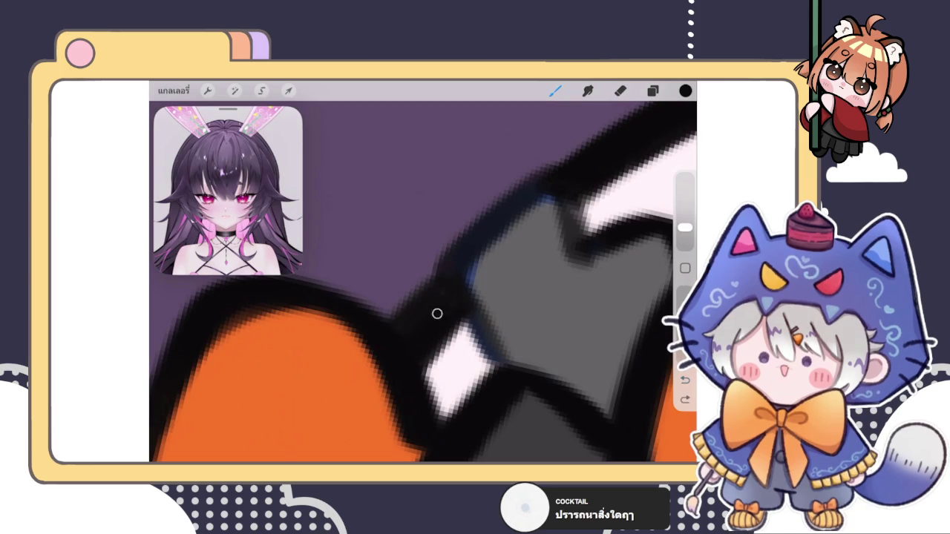
Step: Zoom out to the whole drawing, then back in on the dark strap by the orange cuff, with Layers showing
scroll(442, 294, "down", 10)
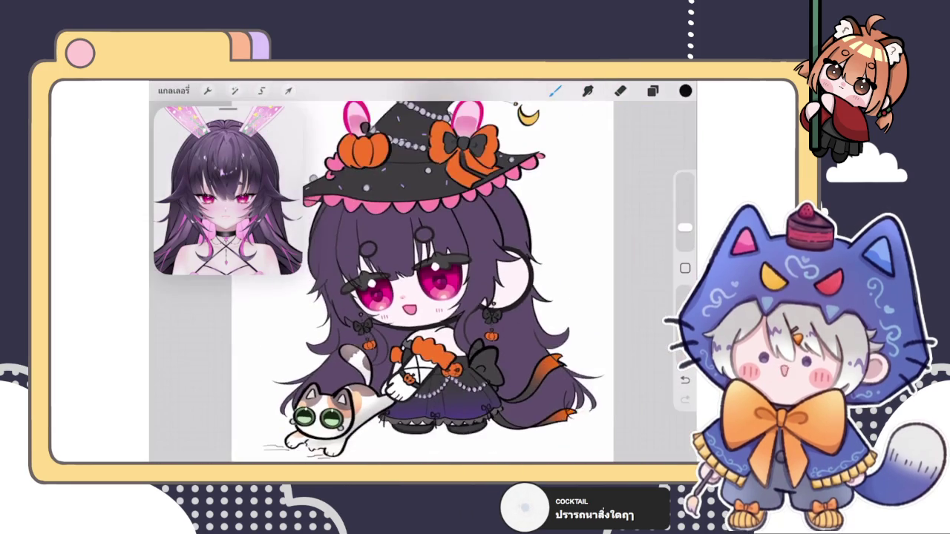
scroll(437, 319, "up", 3)
scroll(438, 320, "up", 3)
scroll(437, 320, "up", 2)
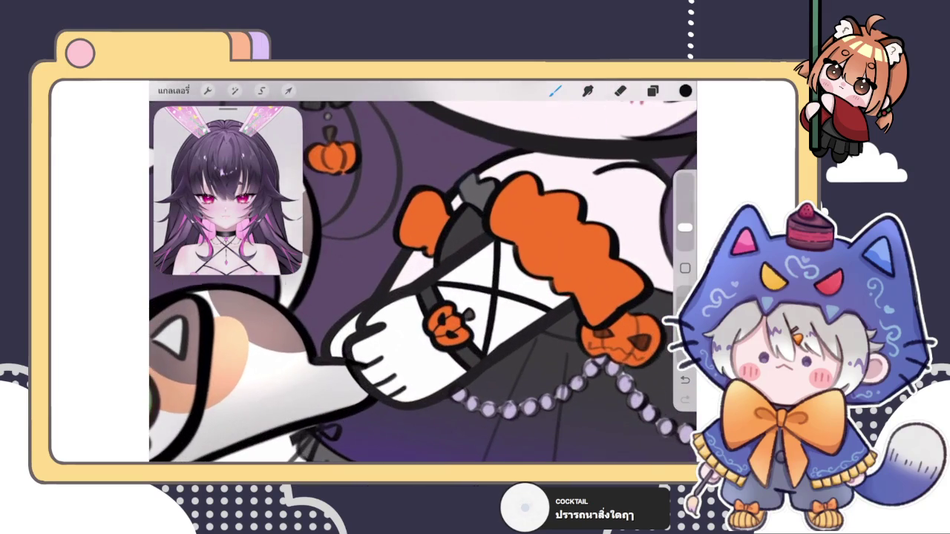
scroll(446, 237, "up", 3)
scroll(446, 238, "up", 3)
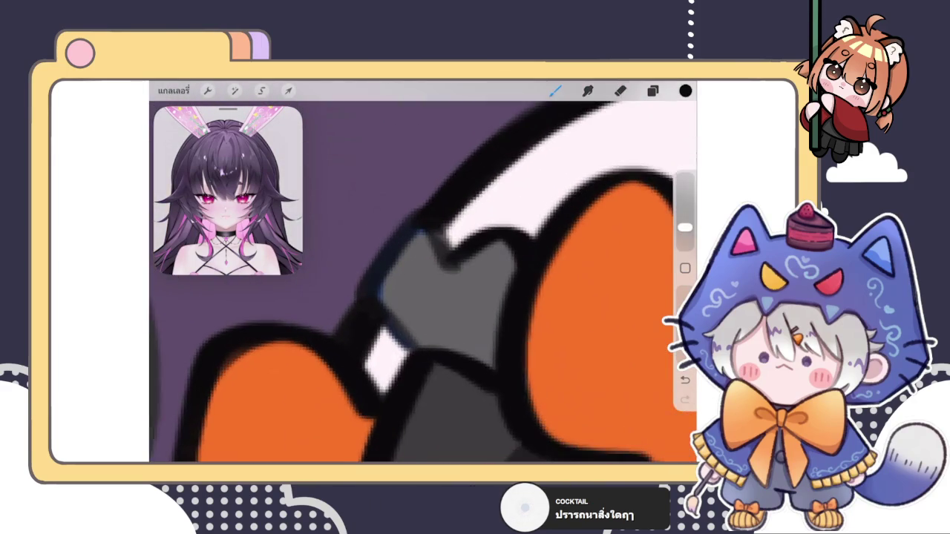
left_click(652, 90)
scroll(577, 289, "up", 3)
scroll(578, 290, "down", 6)
scroll(577, 289, "down", 5)
scroll(578, 289, "down", 5)
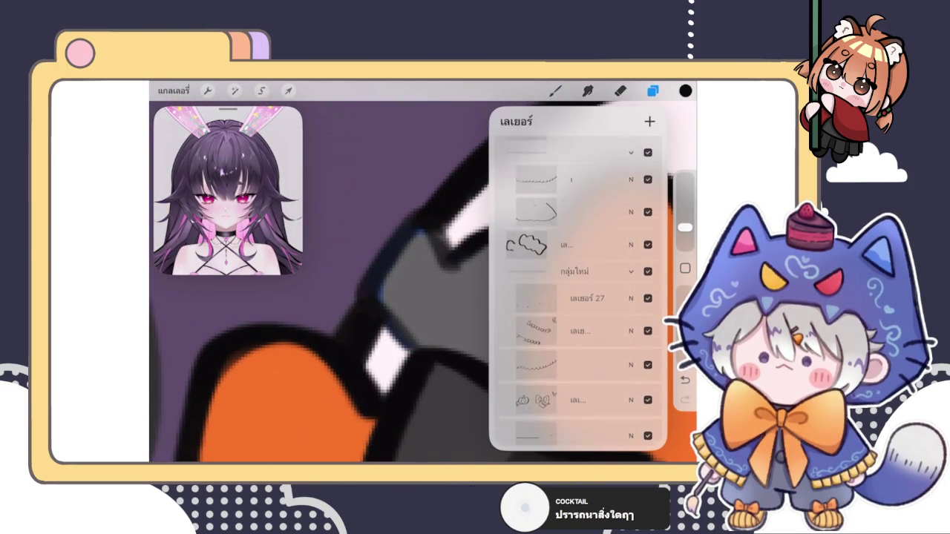
Step: Select a line layer and drag it lower in the layer stack
left_click(564, 241)
scroll(578, 290, "down", 3)
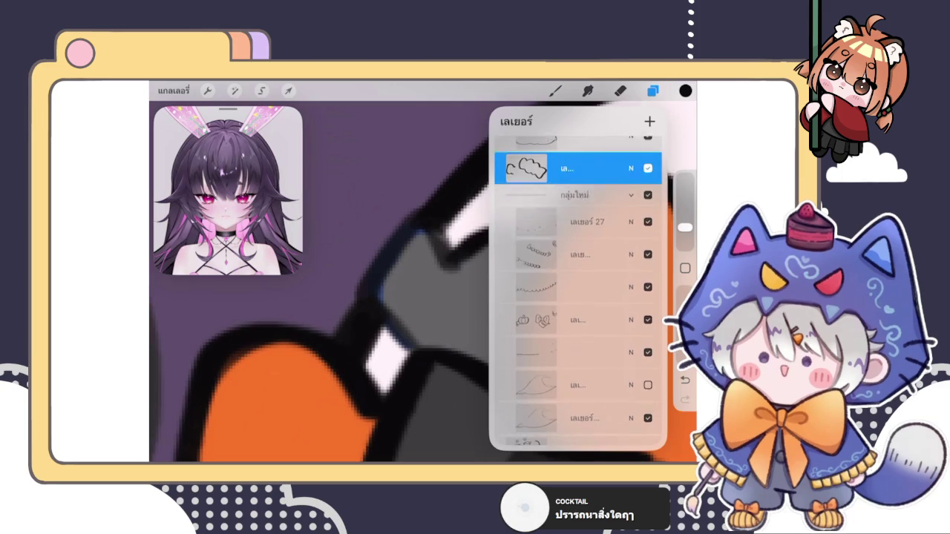
scroll(577, 289, "down", 3)
left_click_drag(571, 191, 572, 350)
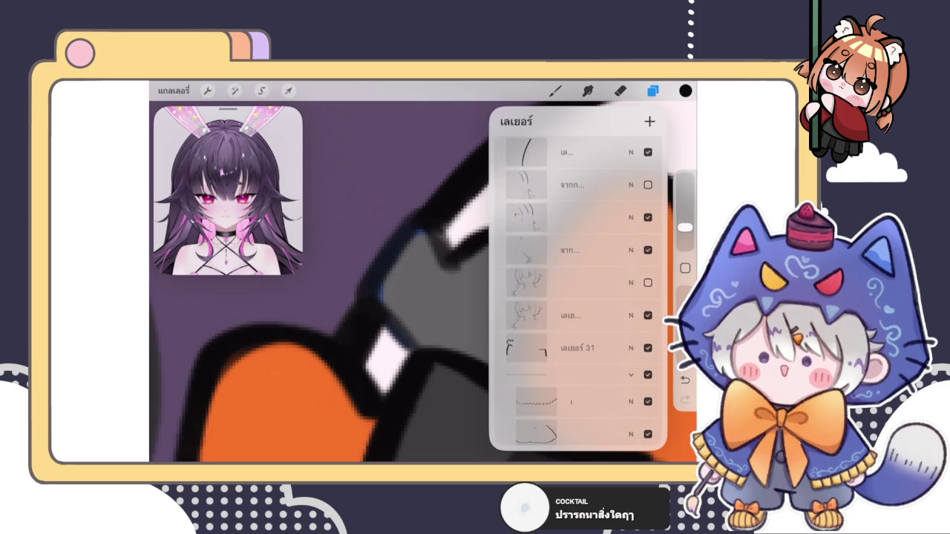
Step: Choose the next layer to work on, close the layer list, and return to the brush
scroll(577, 290, "up", 5)
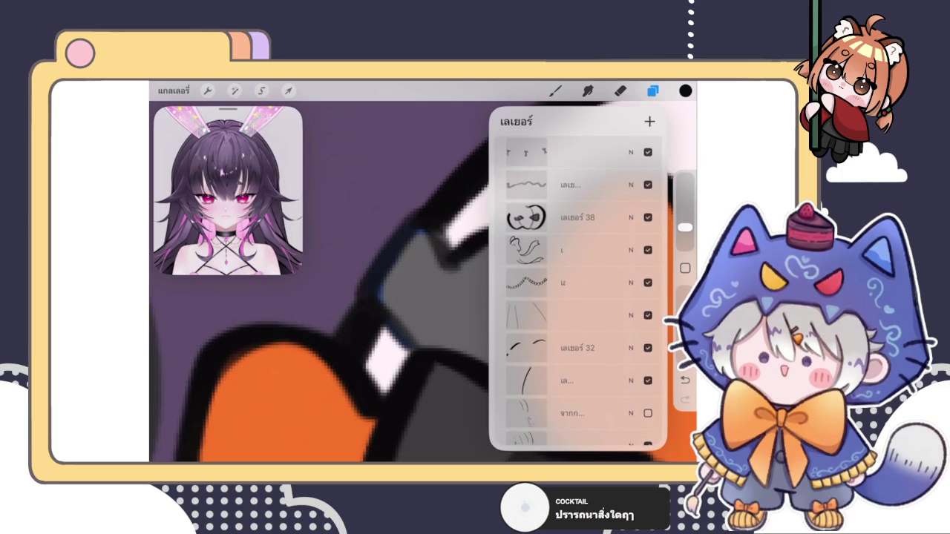
scroll(577, 290, "up", 2)
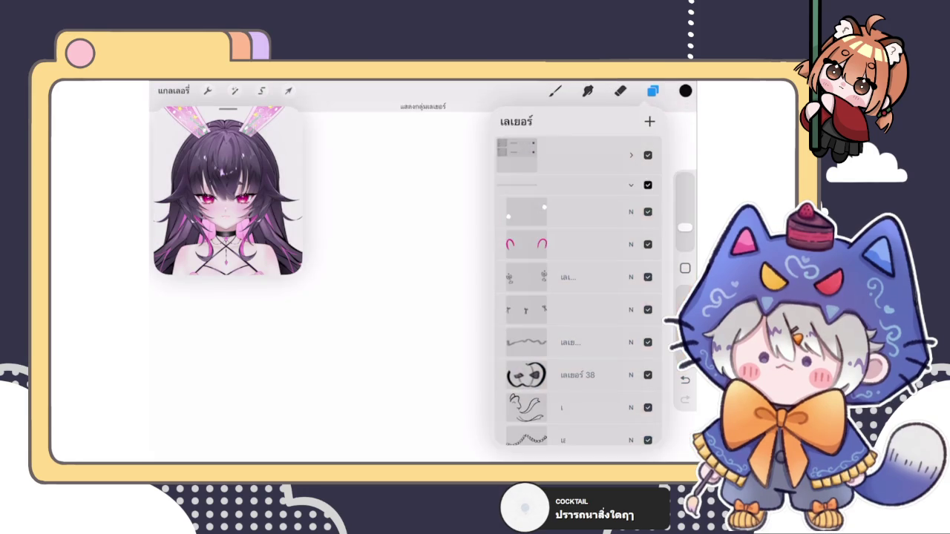
scroll(578, 289, "down", 5)
scroll(577, 290, "down", 2)
scroll(578, 289, "down", 2)
scroll(578, 289, "down", 2)
left_click(571, 389)
left_click(571, 271)
left_click(555, 91)
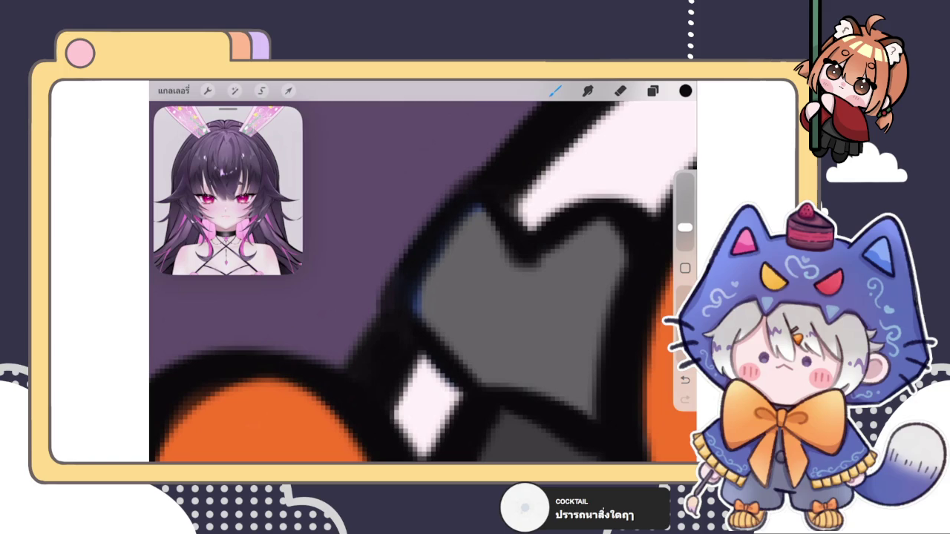
Step: Pan and zoom over the grey strap and orange cuff, toggle eraser and brush, then show the layer list
scroll(423, 282, "right", 3)
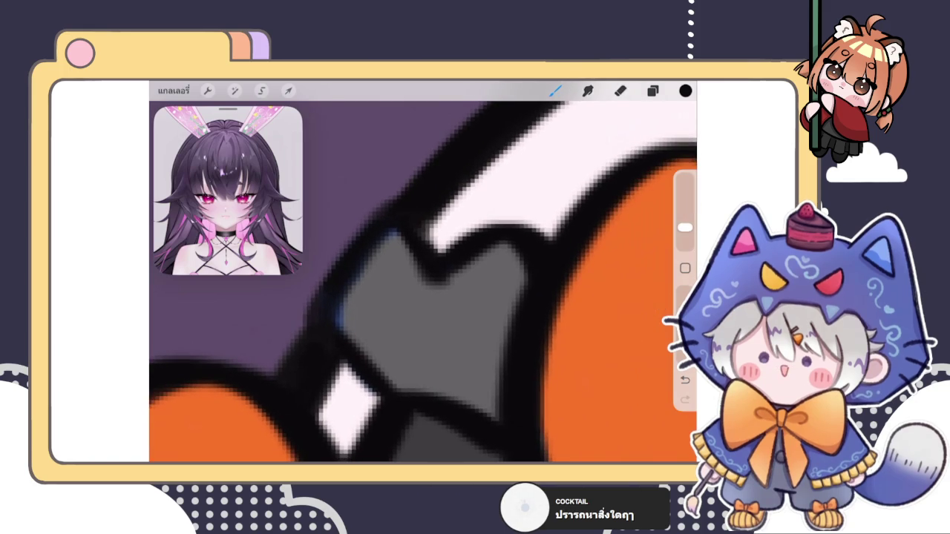
scroll(423, 282, "down", 3)
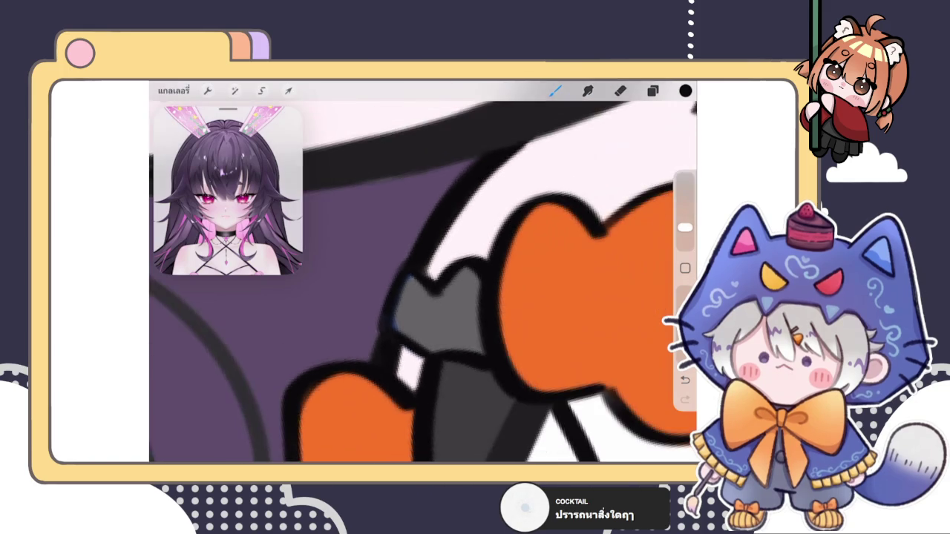
scroll(423, 282, "down", 3)
scroll(423, 282, "down", 2)
scroll(437, 297, "up", 3)
scroll(437, 297, "up", 3)
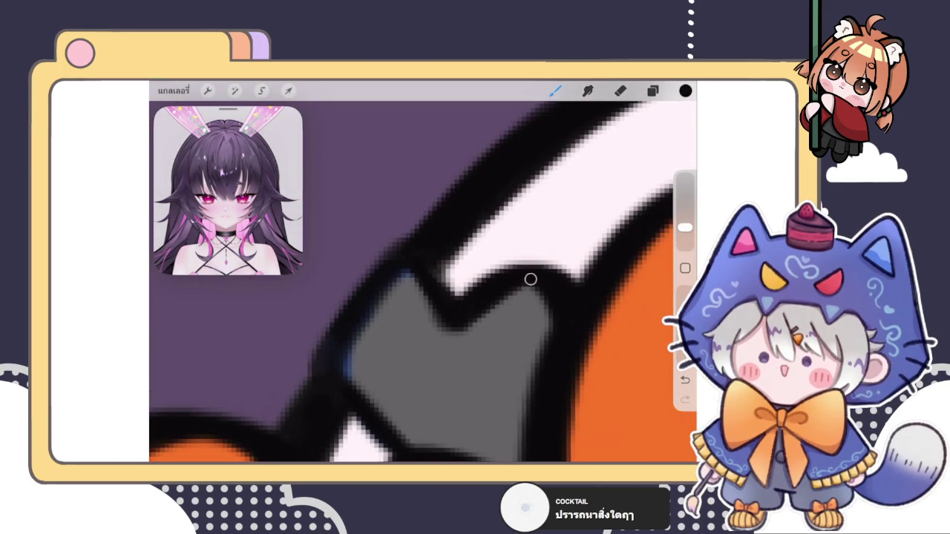
key("e")
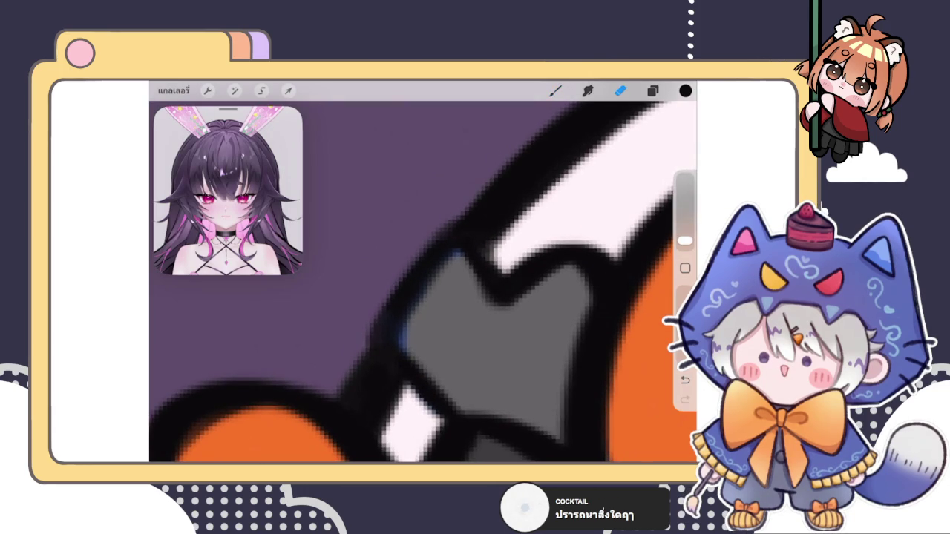
key("b")
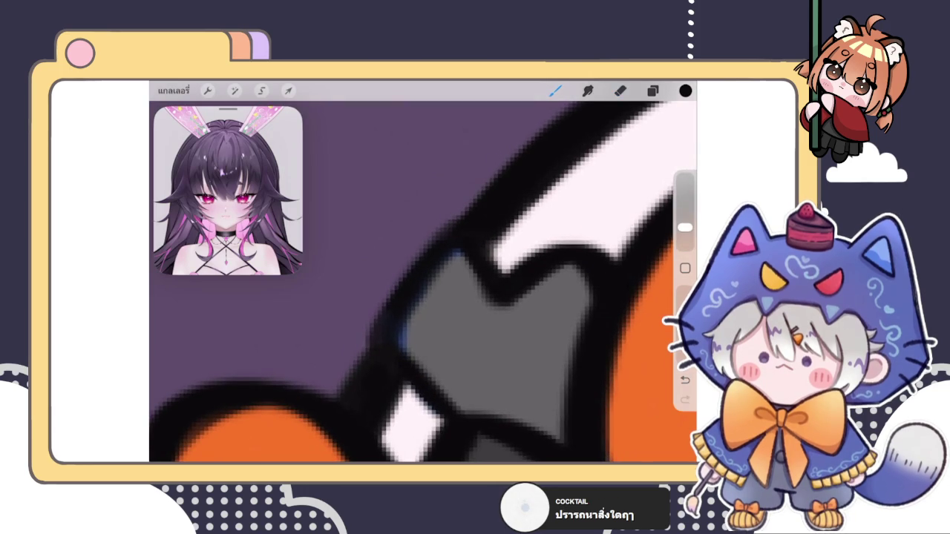
left_click(652, 90)
scroll(577, 282, "up", 5)
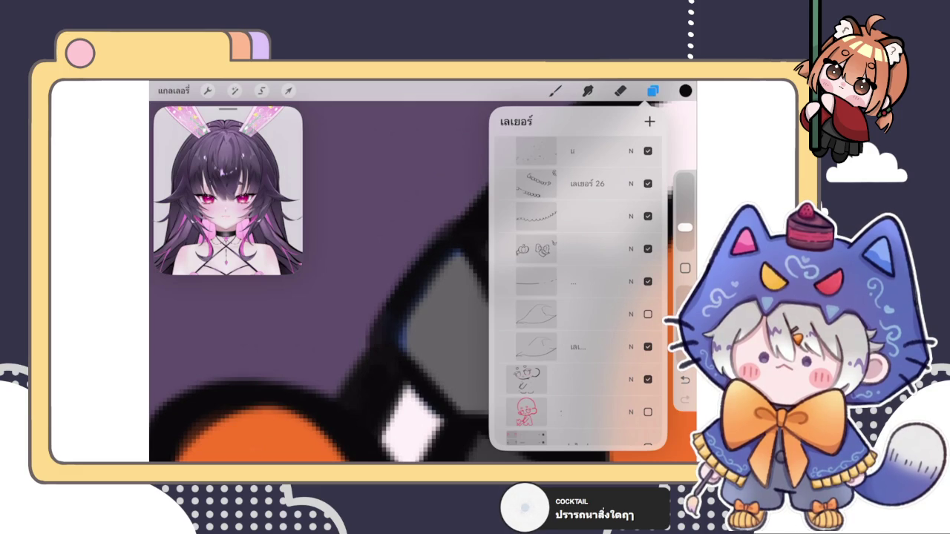
Step: Zoom out and move the bead-chain layer one position higher in the stack
scroll(423, 282, "down", 3)
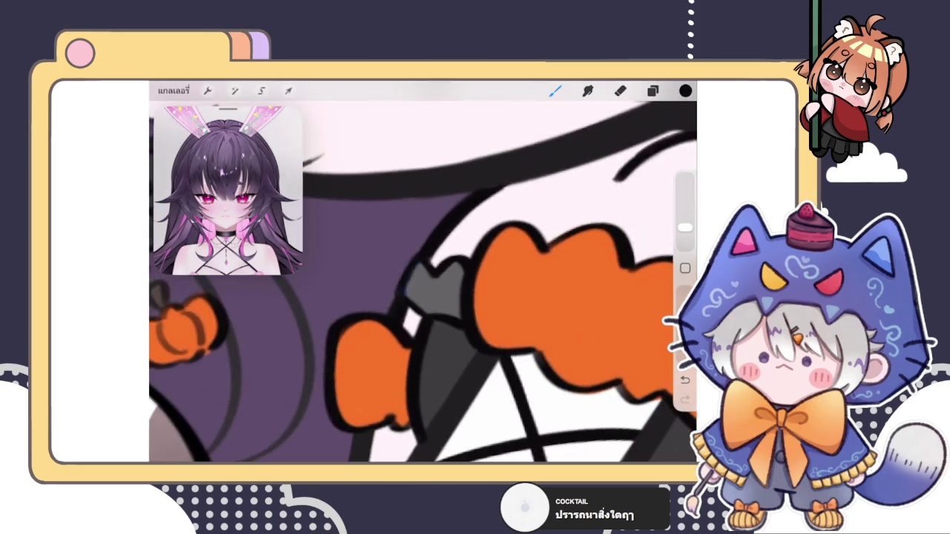
scroll(423, 282, "down", 3)
scroll(423, 282, "down", 3)
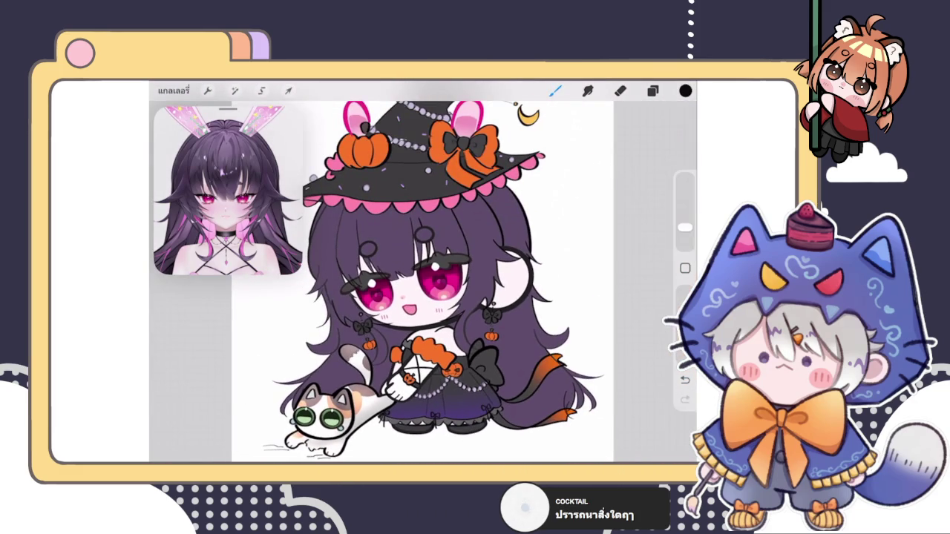
left_click(652, 90)
scroll(578, 282, "up", 3)
scroll(579, 282, "up", 3)
scroll(579, 290, "up", 1)
left_click(579, 302)
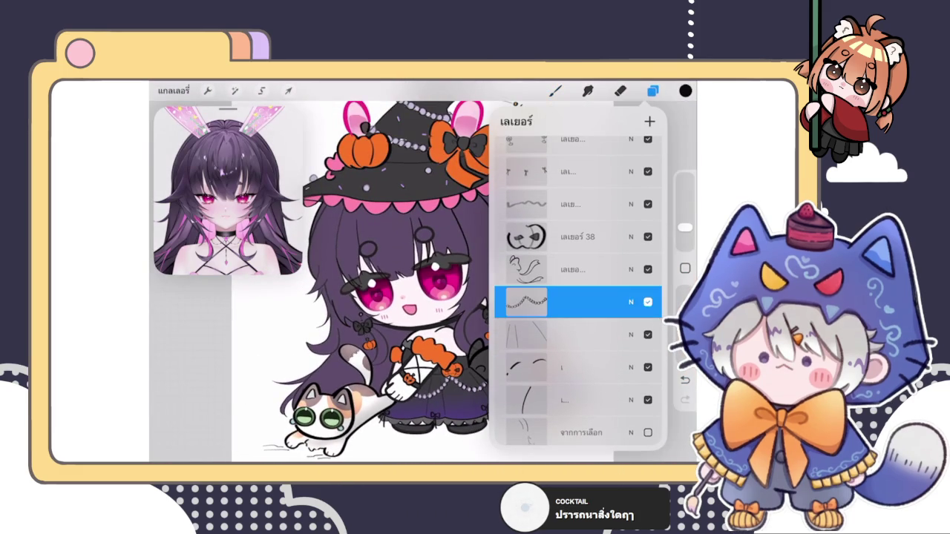
left_click_drag(578, 302, 579, 282)
Step: Confirm the bead-chain layer's Normal blend mode, close the panels, and zoom into the skirt
left_click(631, 282)
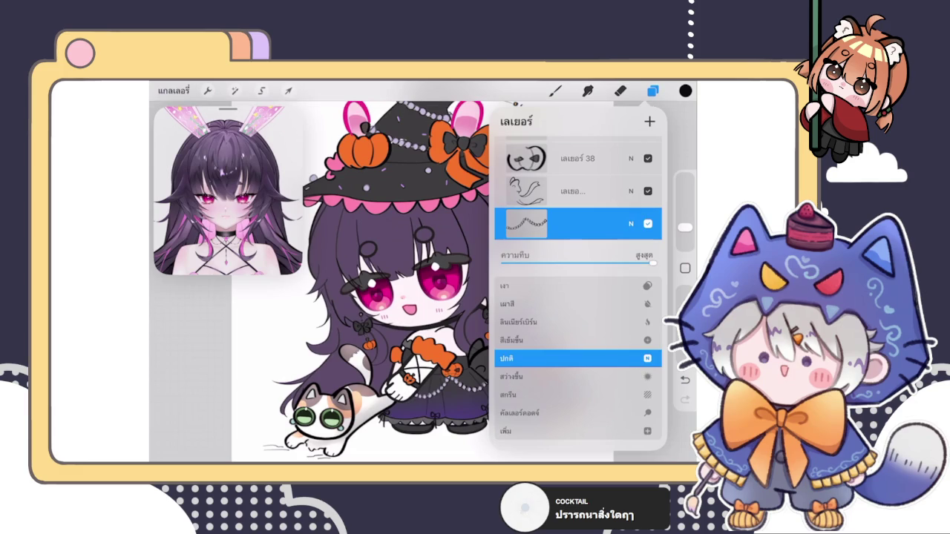
left_click(631, 224)
left_click(555, 91)
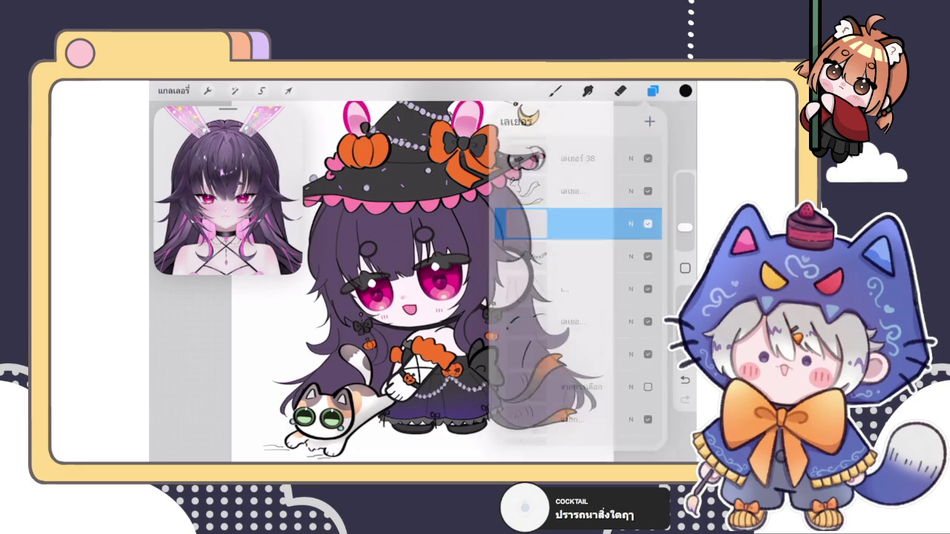
scroll(415, 282, "up", 5)
scroll(519, 296, "up", 3)
scroll(520, 297, "up", 3)
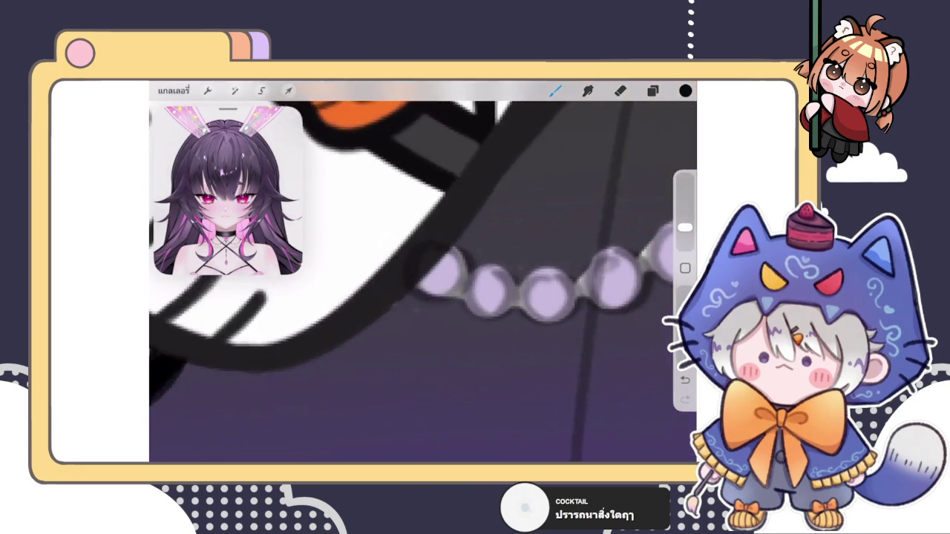
Step: Try outlining the first bead, undo it, and erase a stray dark dot nearby
scroll(519, 297, "up", 2)
mouse_move(464, 256)
left_mouse_down()
mouse_move(384, 297)
mouse_move(477, 274)
mouse_move(390, 324)
mouse_move(450, 329)
left_mouse_up()
key("ctrl+z")
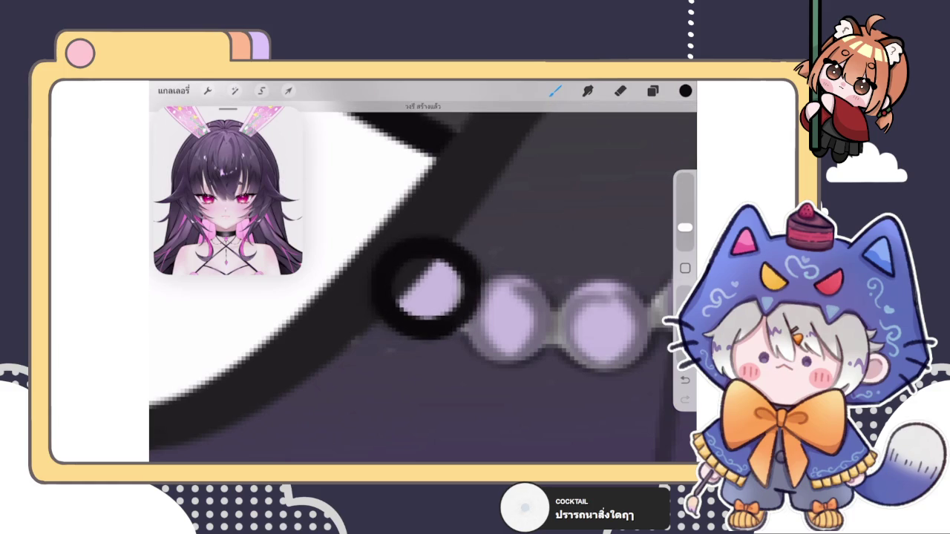
left_click_drag(427, 285, 345, 249)
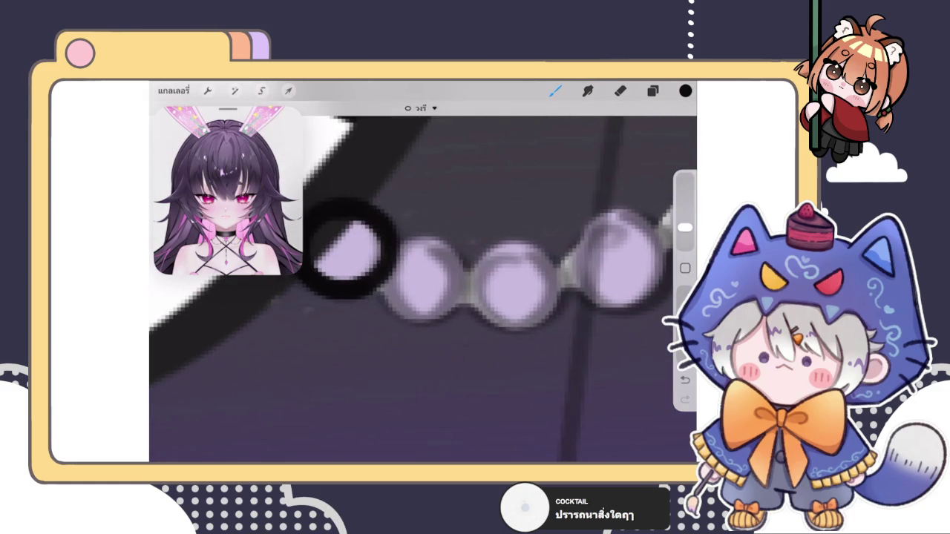
left_click(547, 208)
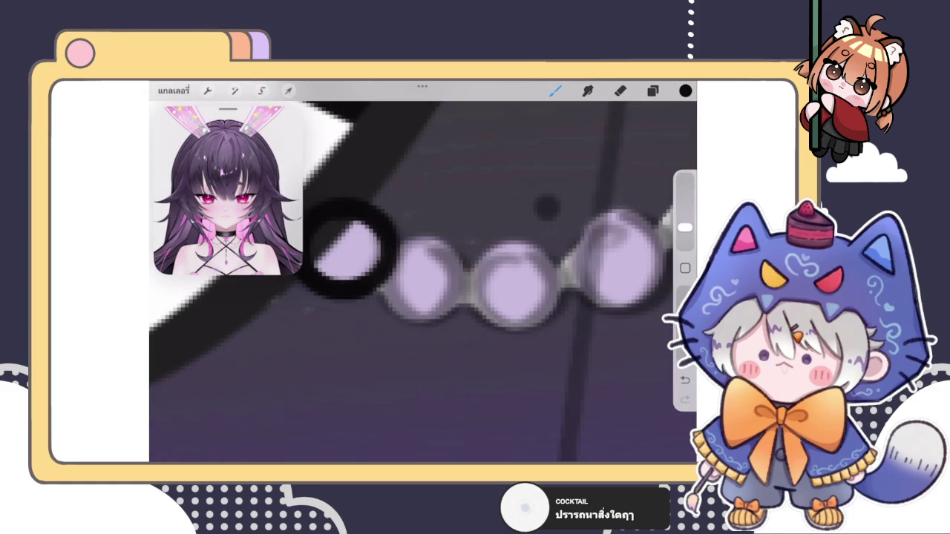
left_click(555, 91)
left_click(652, 91)
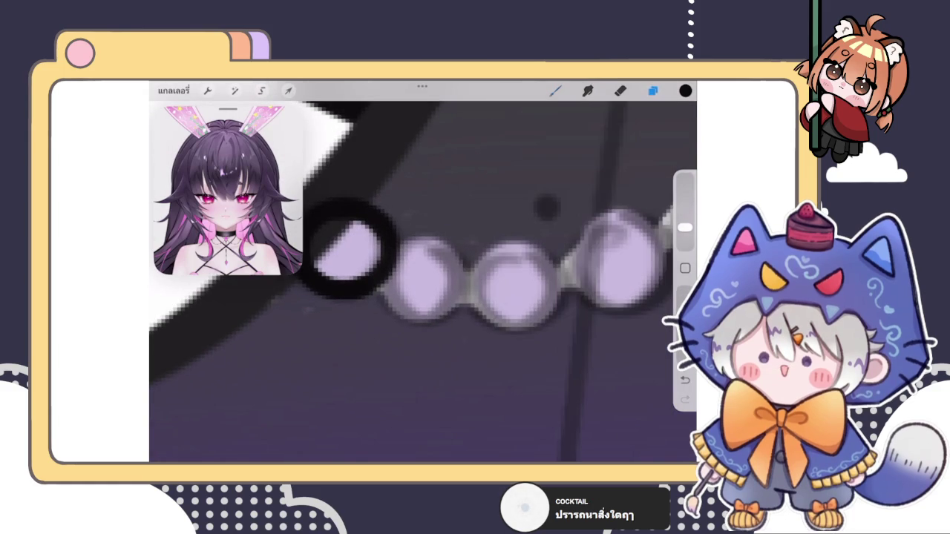
left_click(547, 208)
left_click(555, 91)
Step: Draw a black ring around the second bead, redrawing it once after an undo
left_click_drag(403, 318, 452, 323)
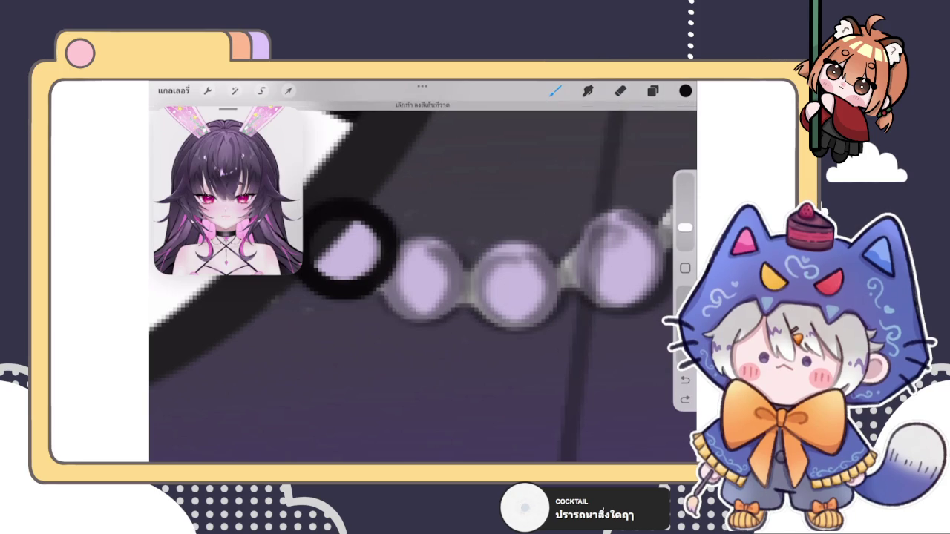
key("ctrl+z")
mouse_move(397, 265)
left_mouse_down()
mouse_move(396, 331)
mouse_move(422, 254)
left_mouse_up()
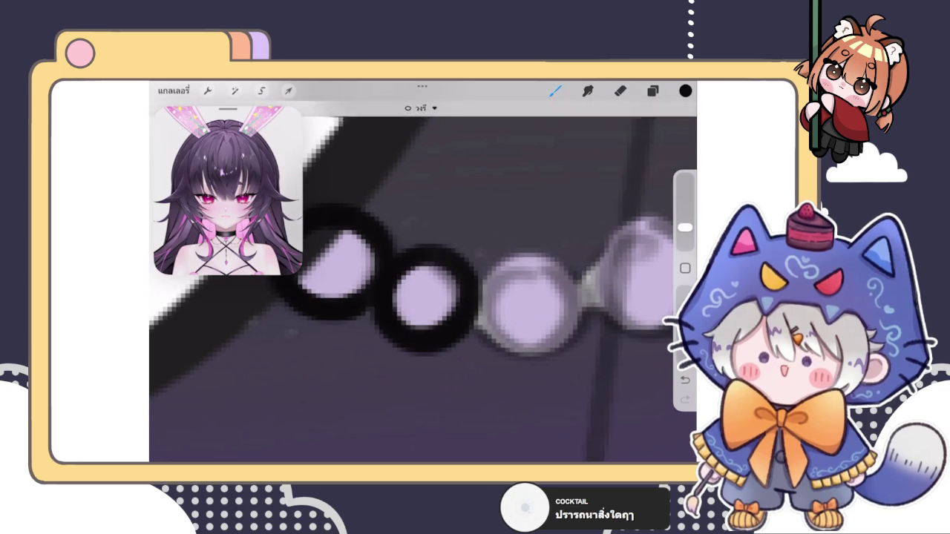
scroll(423, 282, "down", 5)
scroll(423, 282, "down", 5)
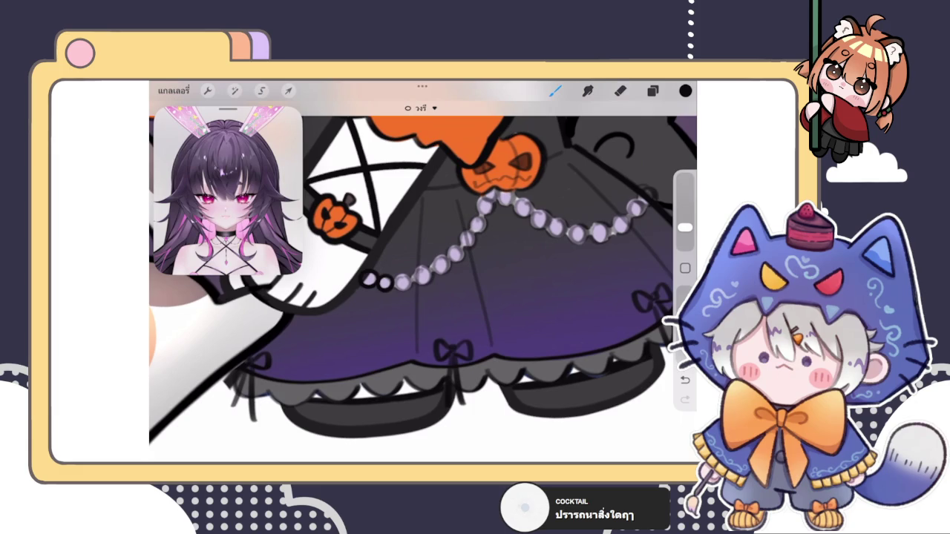